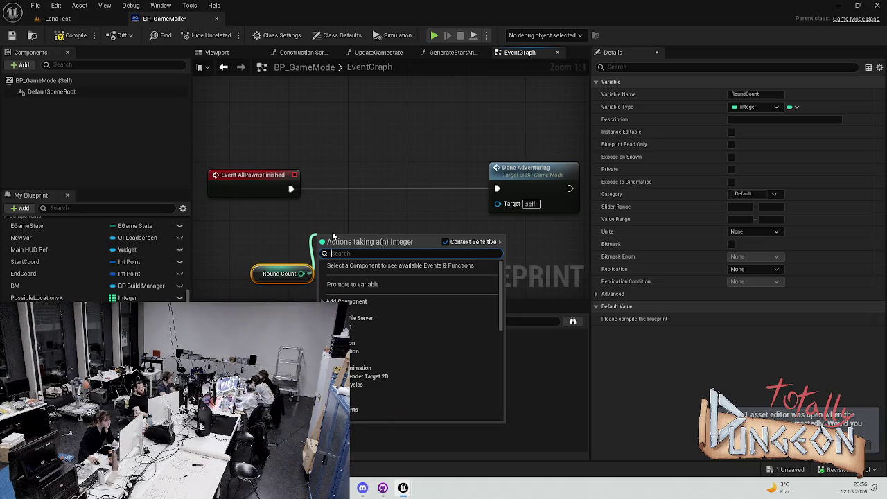
Step: Insert a ++ increment on Round Count into the execution wire
text(++)
click(374, 280)
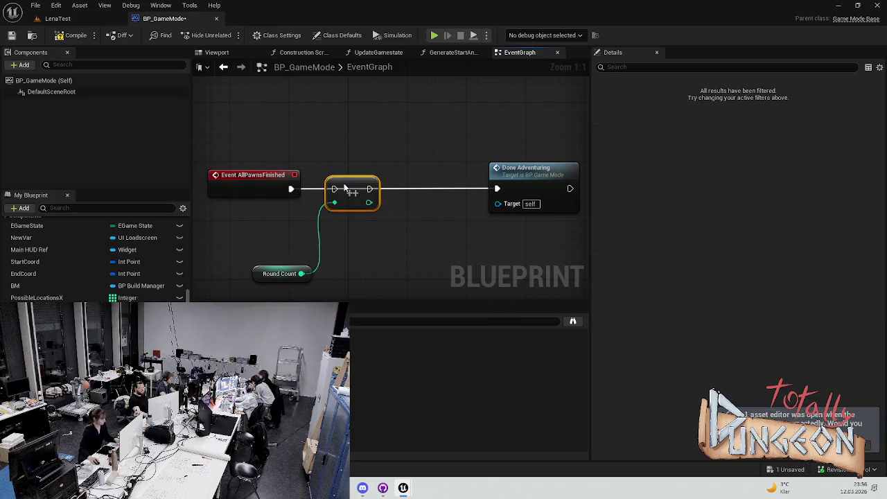
mouse_move(291, 188)
mouse_down()
mouse_move(337, 198)
mouse_move(314, 192)
mouse_move(494, 193)
mouse_up()
click(348, 184)
drag(253, 274, 244, 253)
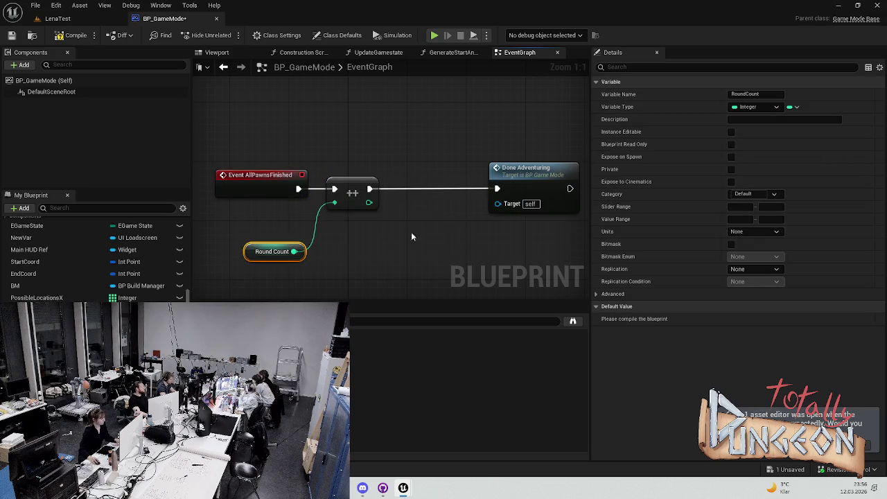
drag(399, 231, 326, 221)
click(529, 159)
click(362, 163)
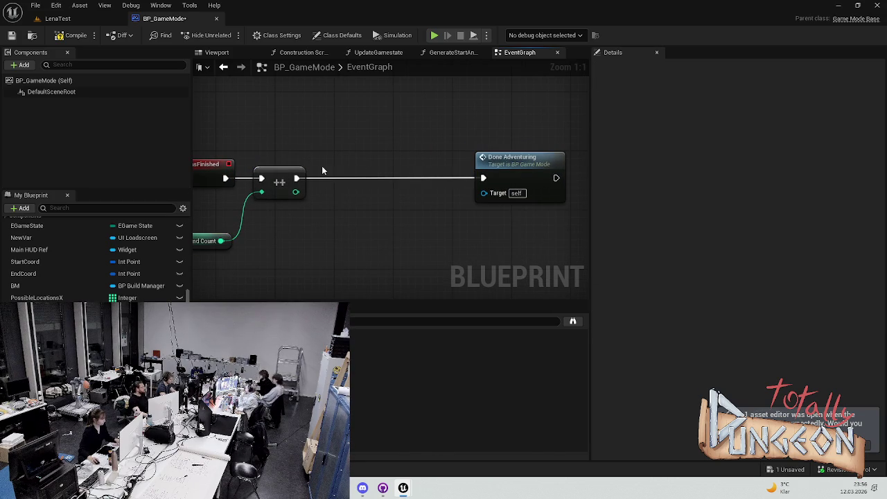
Step: Add a Print String node following the increment
drag(297, 178, 376, 176)
text(print)
click(378, 220)
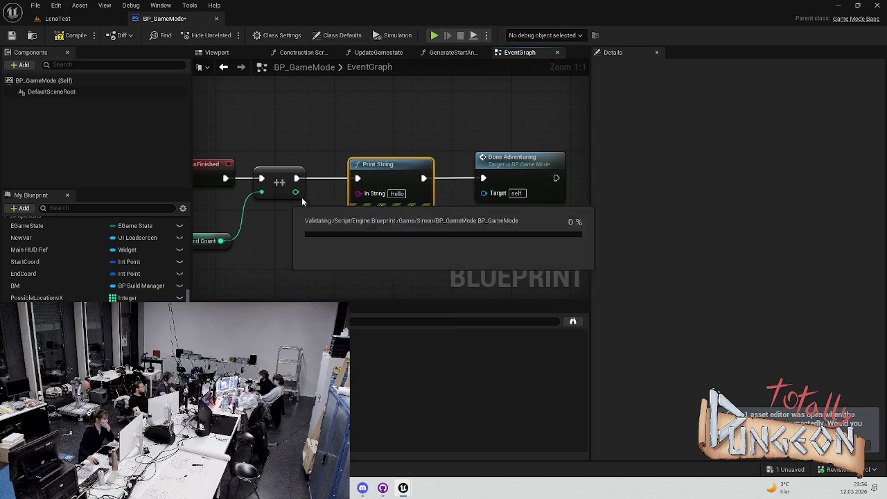
drag(295, 192, 320, 264)
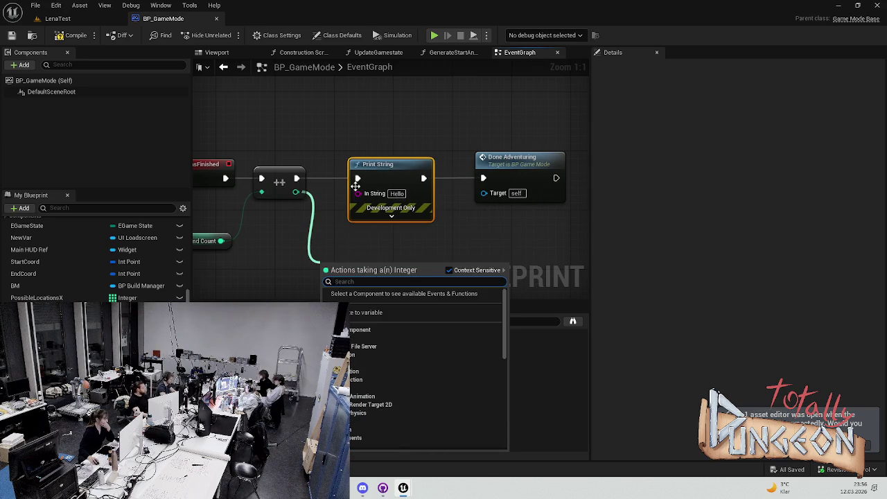
key(Escape)
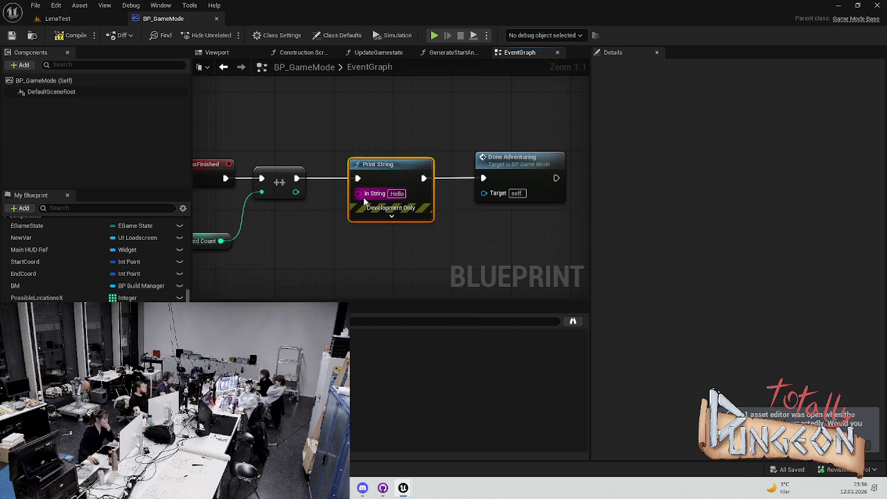
Step: Feed Print String from an Append of 'Round:' and the incremented count, then save
drag(358, 194, 341, 243)
text(app)
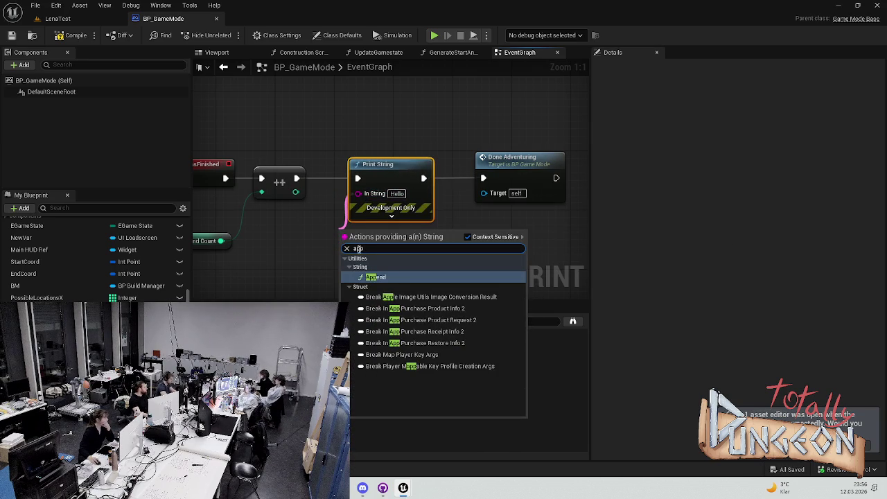
click(380, 277)
drag(382, 186, 467, 186)
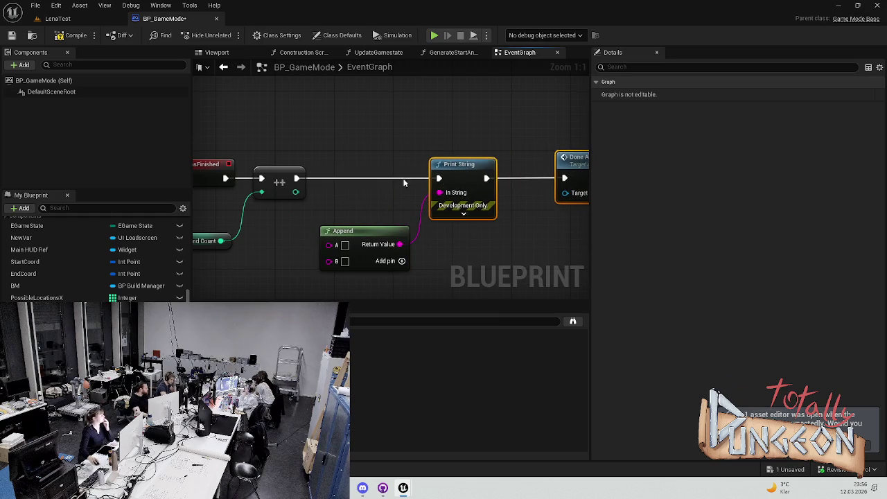
click(346, 246)
text(Round:)
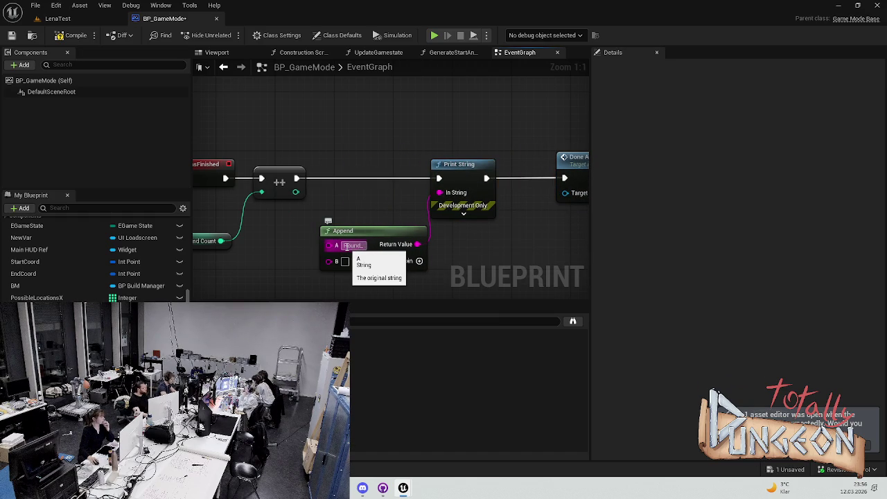
click(412, 282)
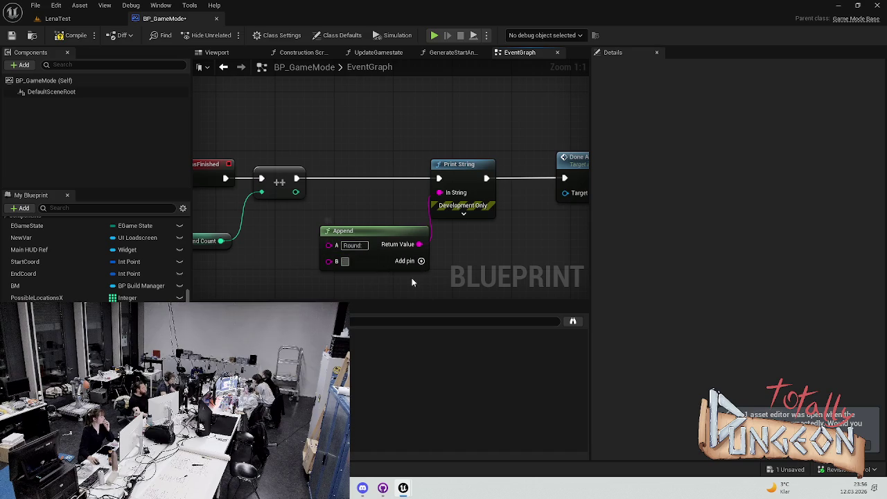
drag(295, 192, 330, 261)
key(ctrl+s)
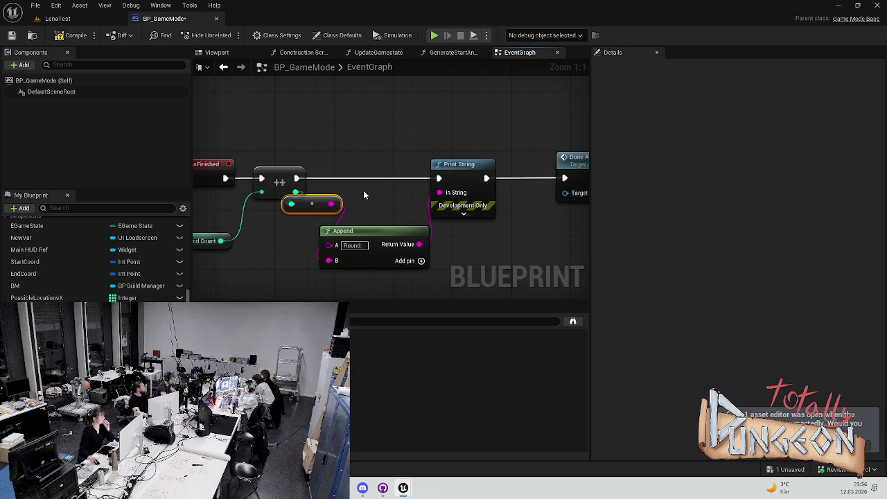
click(78, 19)
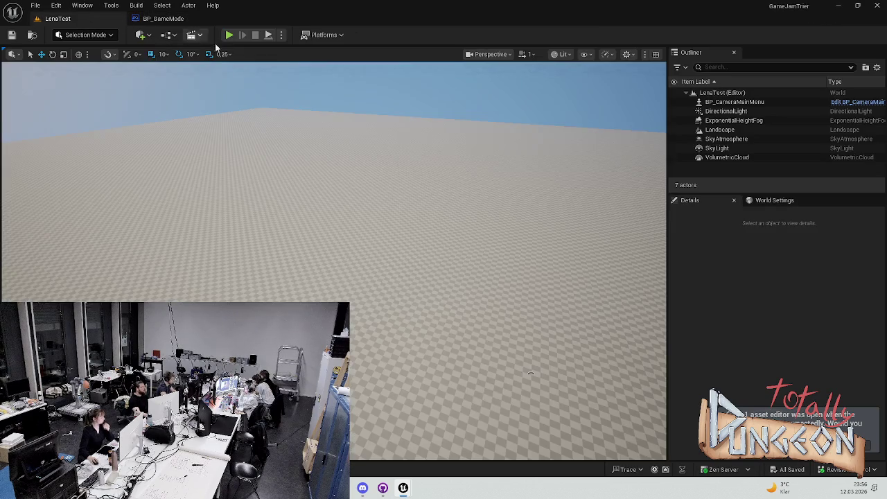
Step: Play LenaTest, lay path tiles along the right column and bottom row, advance three phases, then stop
click(231, 36)
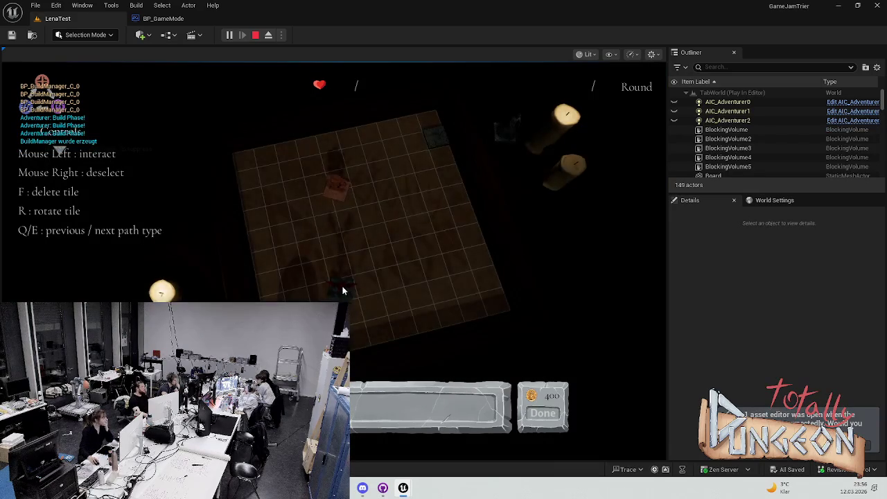
click(424, 156)
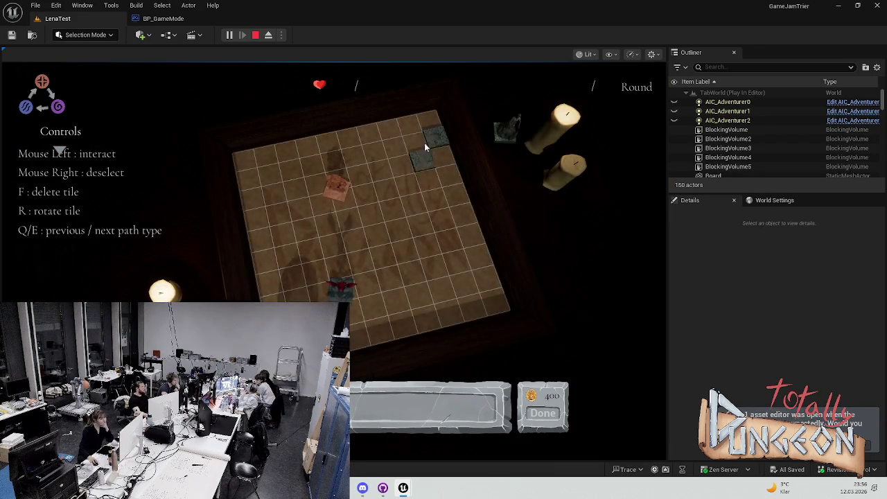
mouse_move(426, 168)
mouse_down()
mouse_move(475, 290)
mouse_move(370, 305)
mouse_up()
click(444, 288)
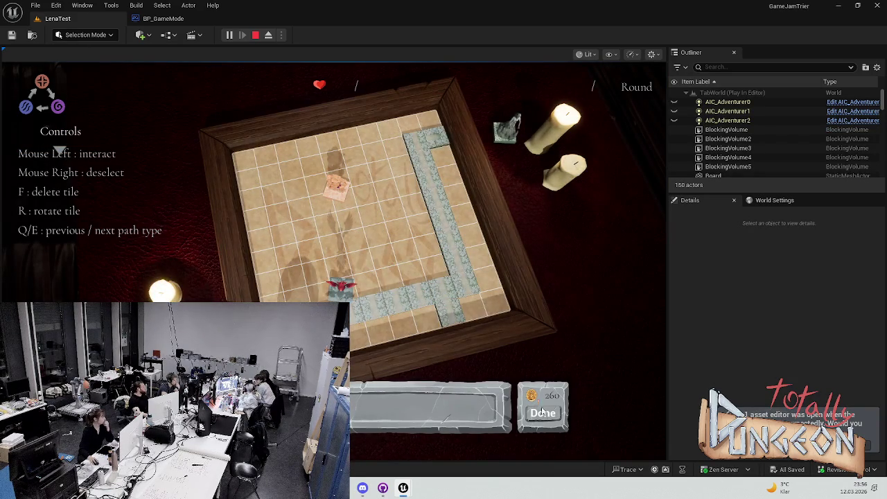
click(543, 412)
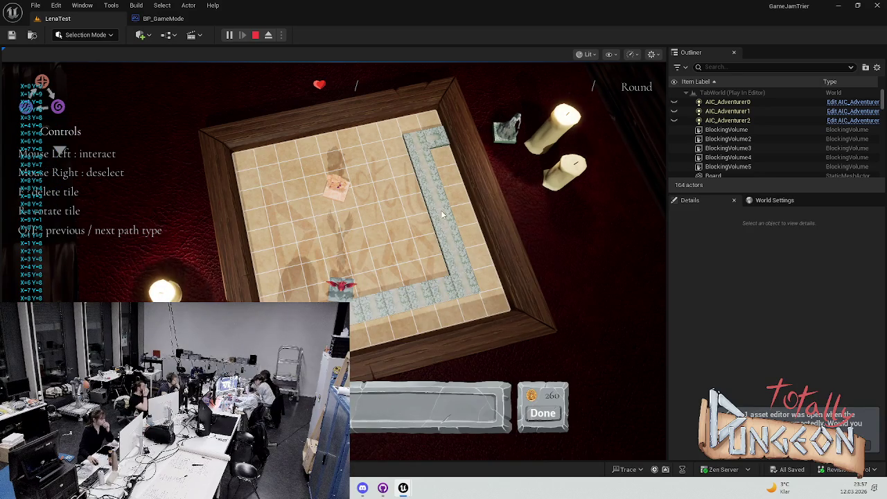
click(529, 416)
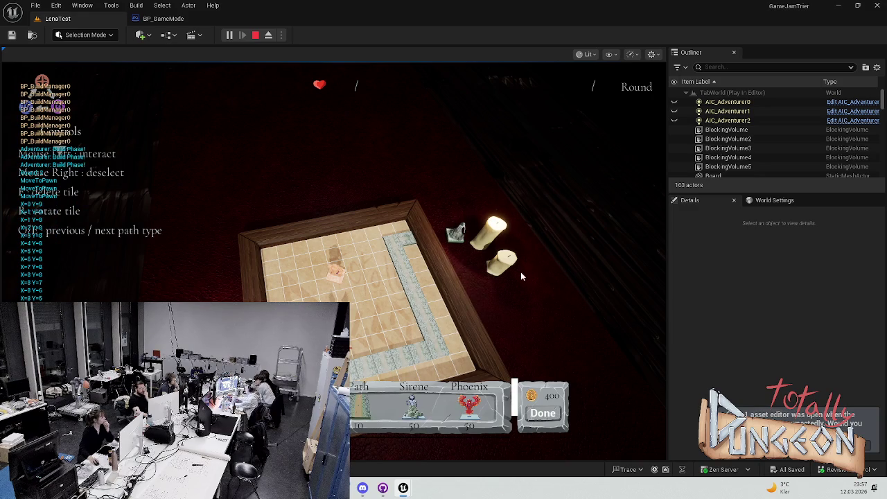
click(538, 410)
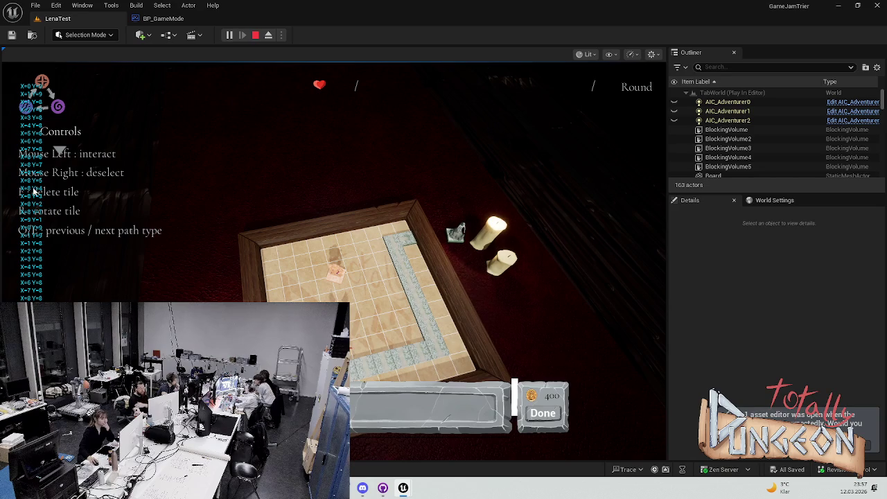
key(Escape)
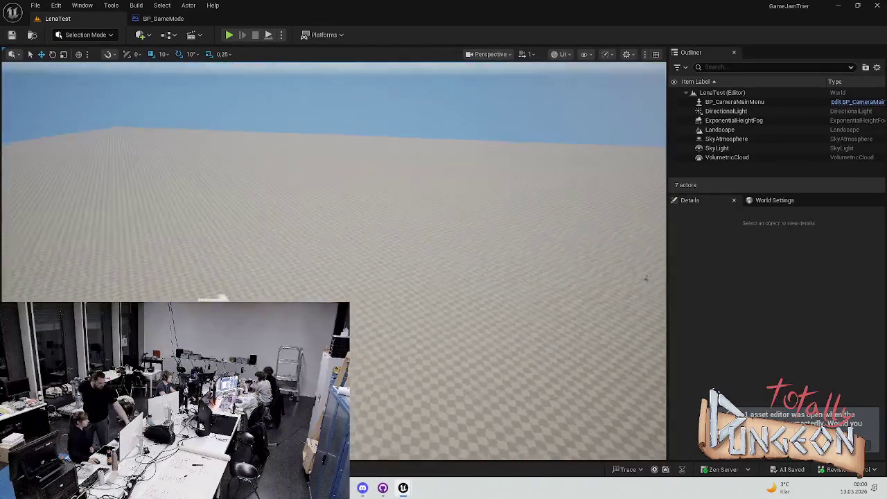
Step: Run a quick play test, stop it, and return to BP_GameMode
click(228, 35)
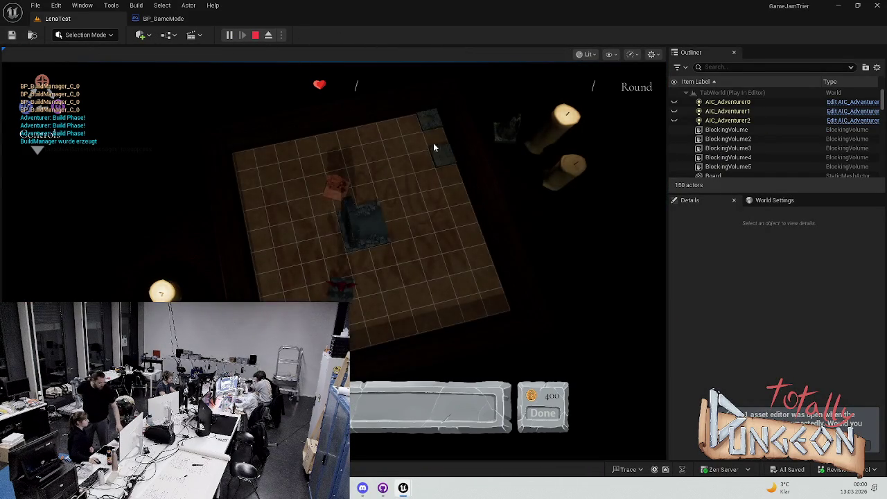
key(Escape)
click(170, 17)
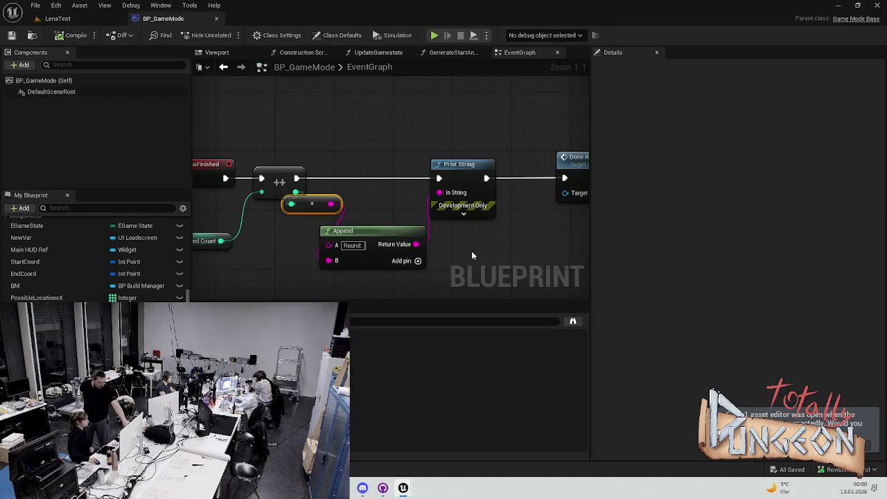
Step: Give the round Print String red text and a 6.0 second duration, then save
click(471, 217)
click(464, 214)
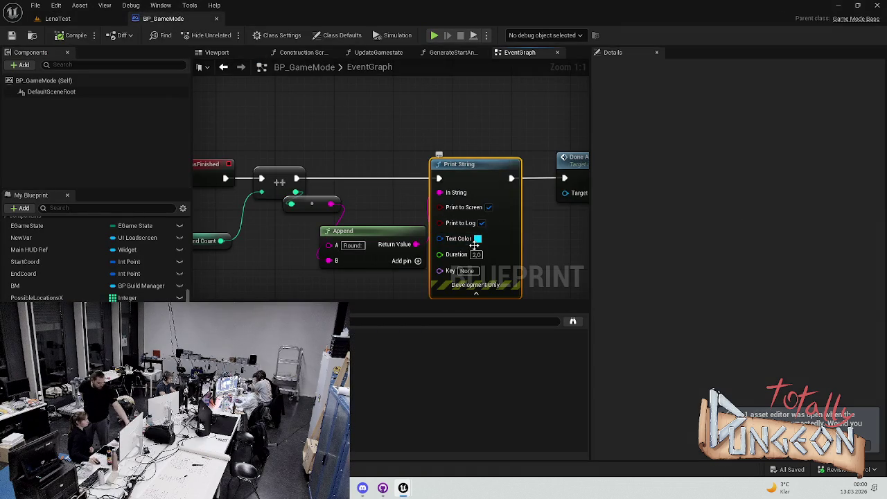
click(477, 239)
drag(534, 273, 579, 282)
click(617, 420)
click(477, 255)
text(6)
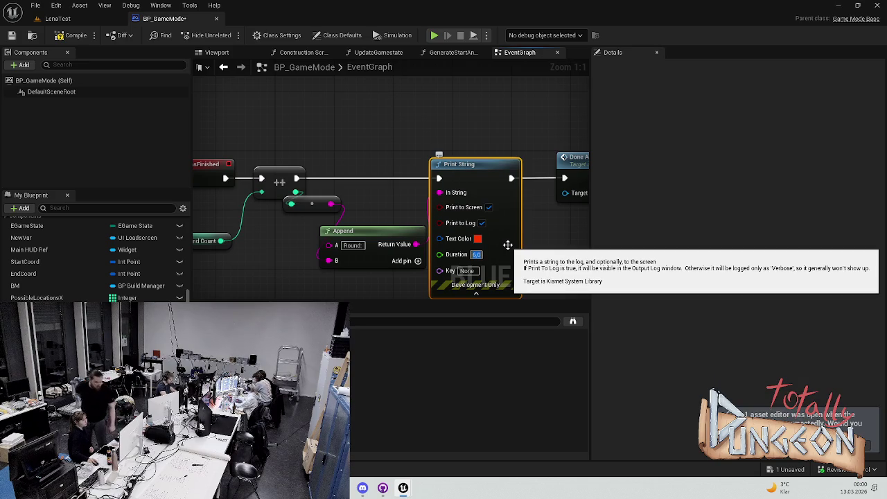
key(Return)
key(ctrl+s)
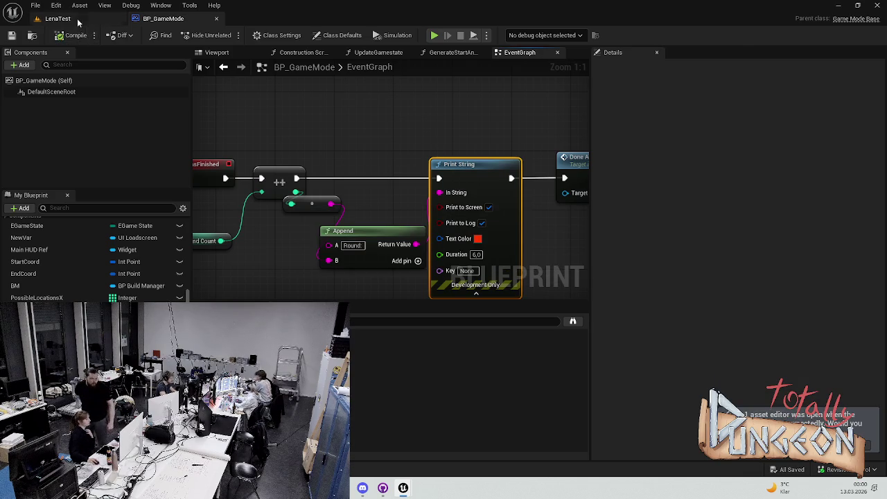
click(61, 19)
Step: Play LenaTest and click Done four times until the red message reaches Round: 3
click(228, 34)
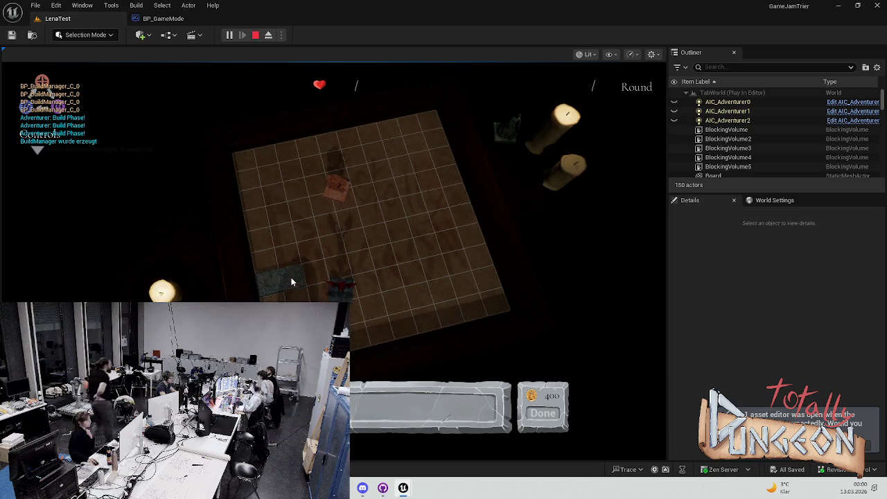
click(551, 410)
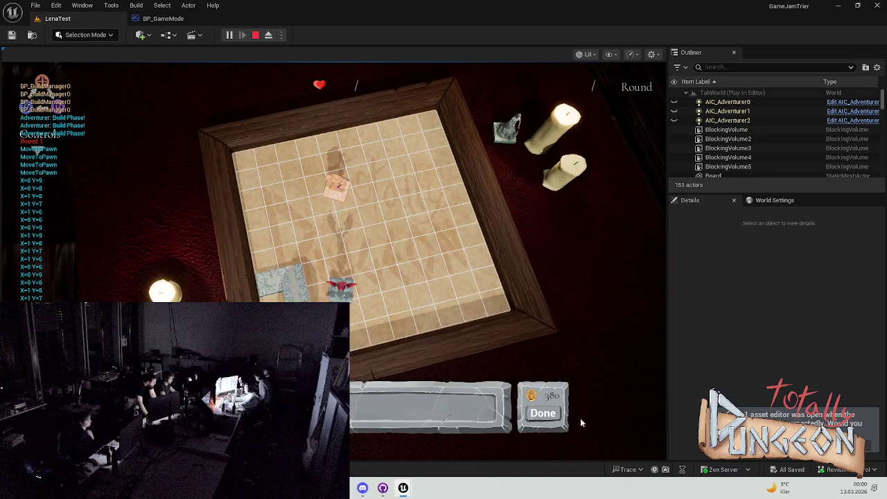
click(545, 414)
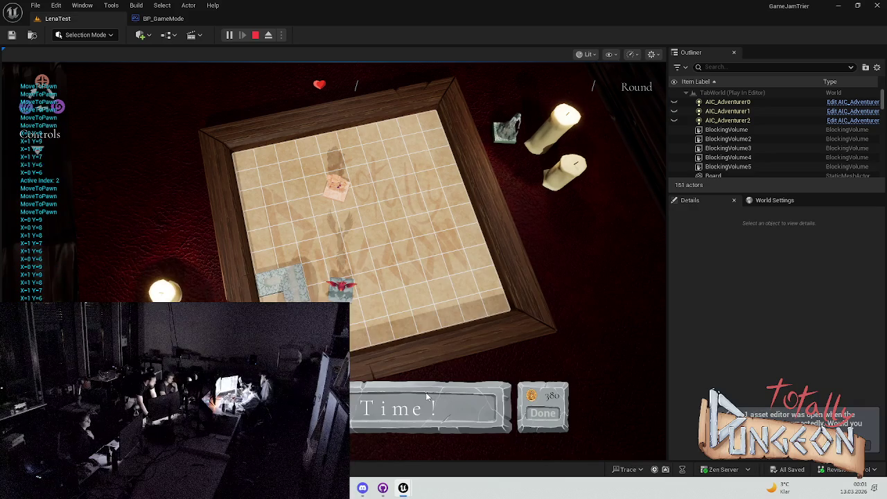
click(540, 414)
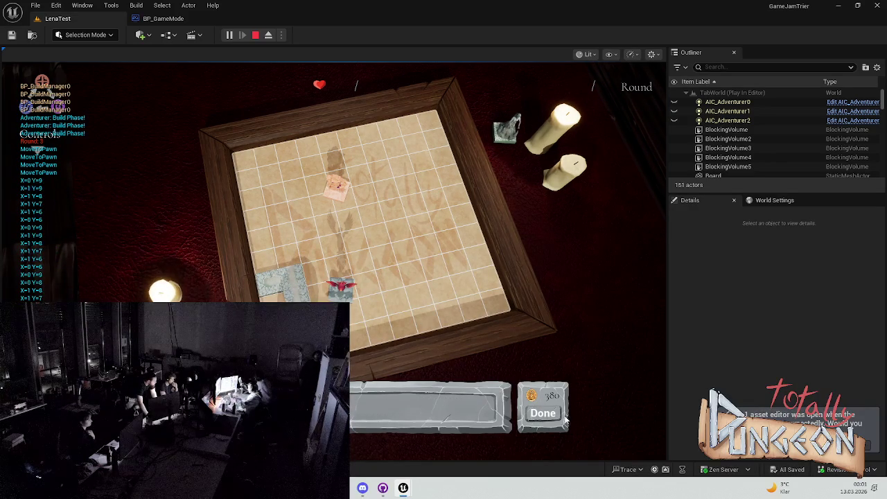
click(543, 413)
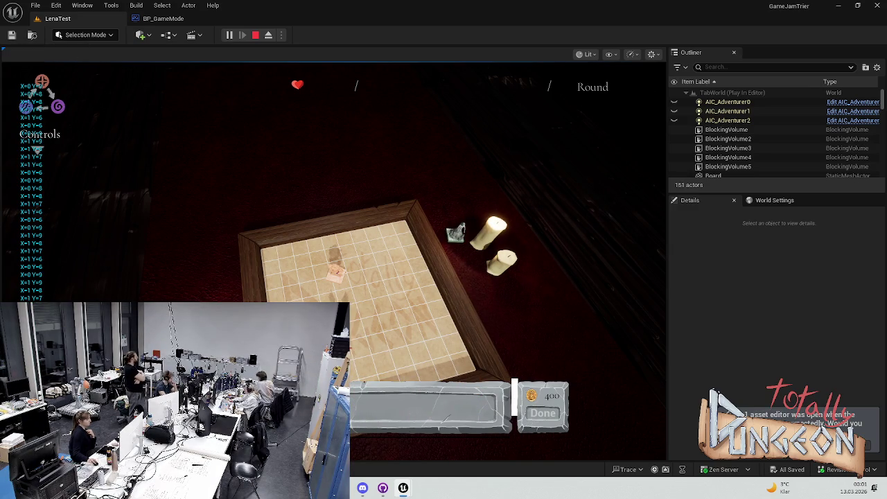
Step: Switch the game view to wireframe with Alt+2 and stop the play session
key(alt+2)
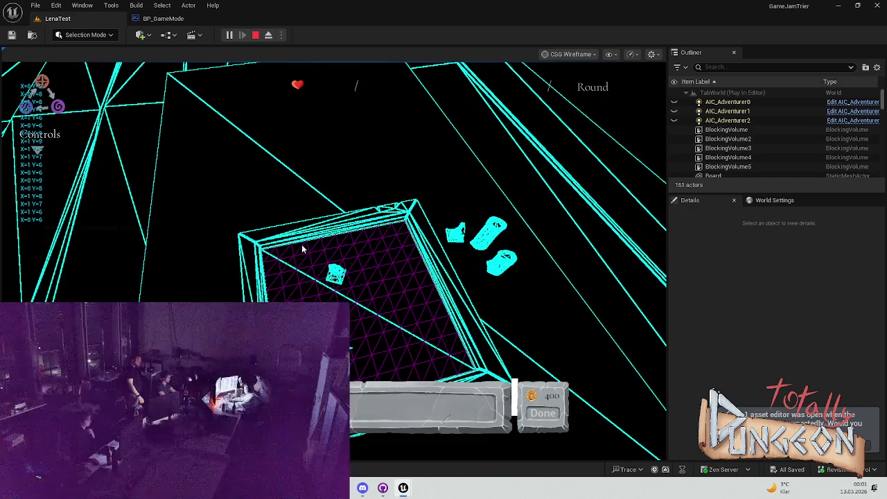
key(Escape)
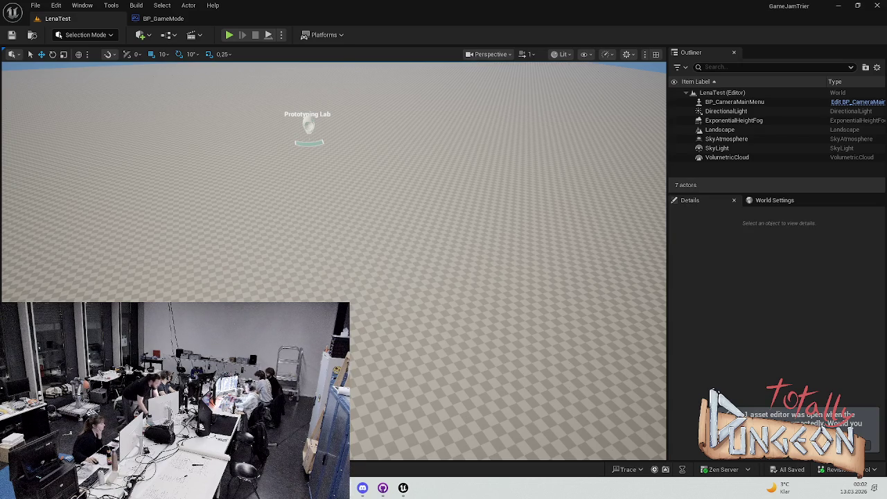
Step: Look around the level, then bring the BP_GameMode blueprint editor forward
drag(316, 127, 316, 128)
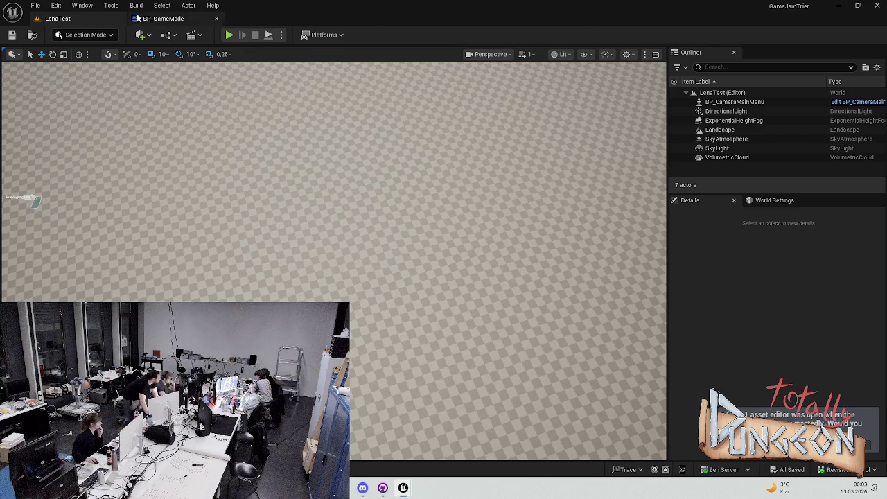
click(163, 18)
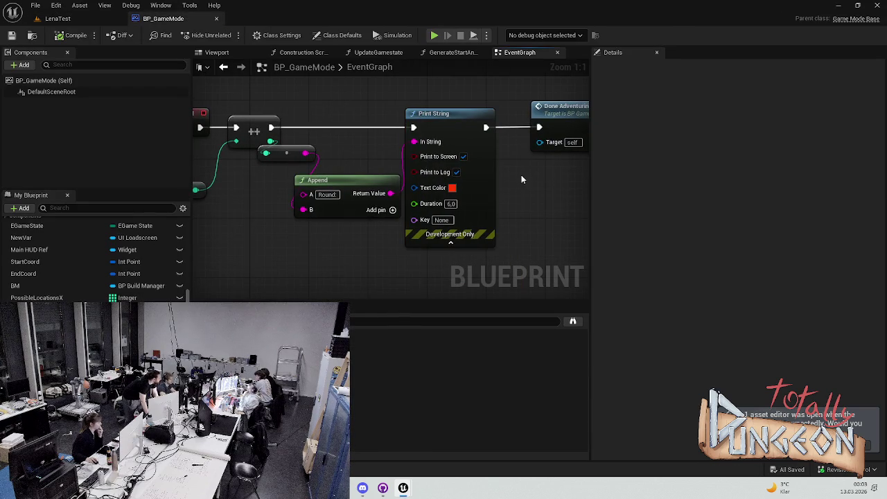
Step: Delete the Print String, Append and math nodes and wire ++ straight into Done Adventuring
scroll(445, 121, down, 3)
mouse_move(445, 122)
mouse_down()
mouse_move(356, 227)
mouse_move(335, 225)
mouse_up()
key(Delete)
mouse_move(526, 126)
mouse_down()
mouse_move(354, 126)
mouse_move(365, 126)
mouse_up()
drag(313, 140, 354, 141)
click(352, 108)
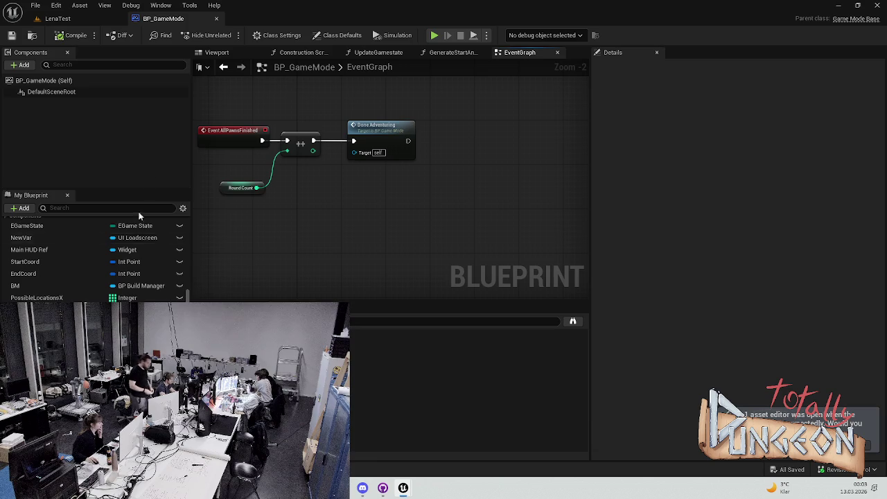
scroll(53, 286, up, 10)
double_click(43, 275)
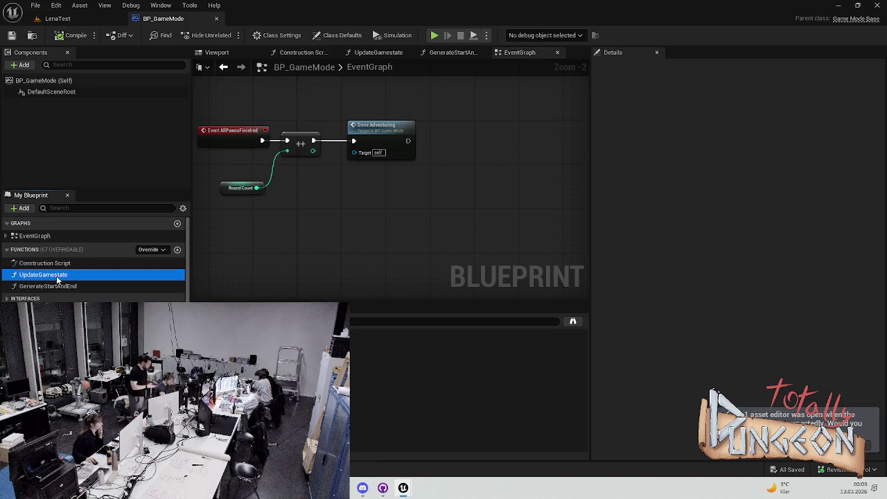
Step: Zoom and pan around UpdateGamestate to inspect Get All Widgets with Interface and both loops
scroll(514, 192, down, 5)
scroll(496, 251, up, 5)
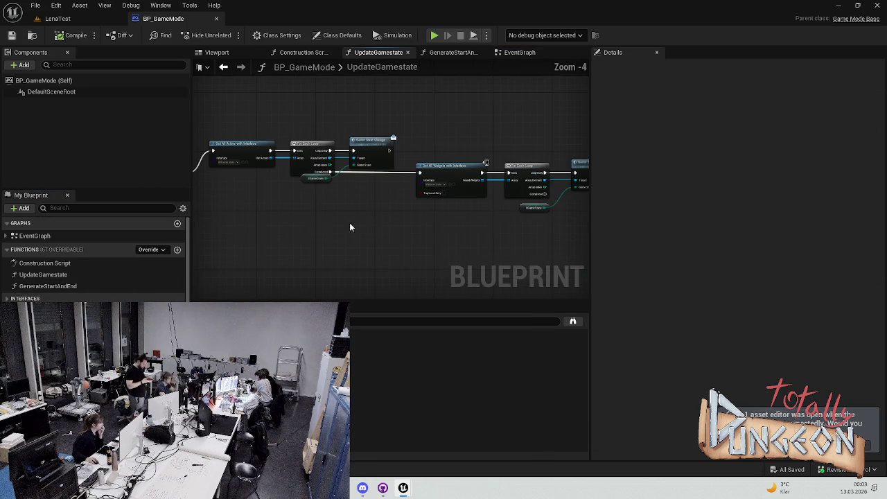
scroll(298, 173, up, 2)
right_click(294, 174)
click(286, 214)
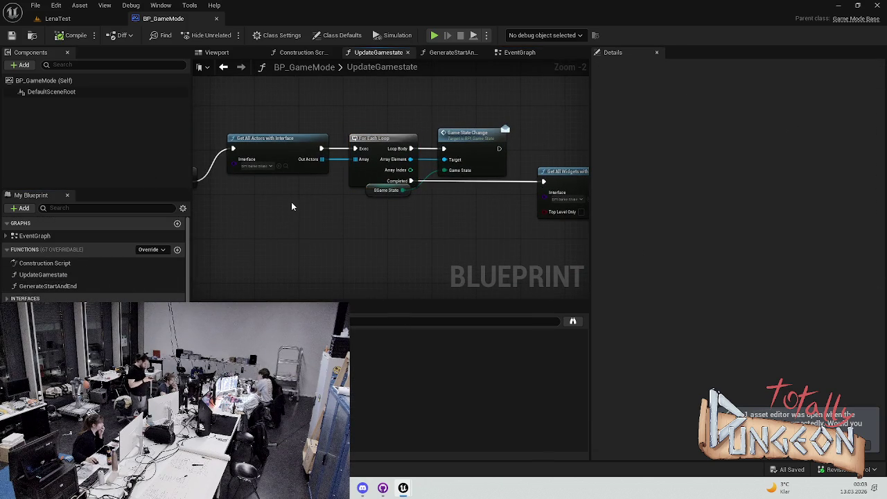
drag(406, 206, 380, 204)
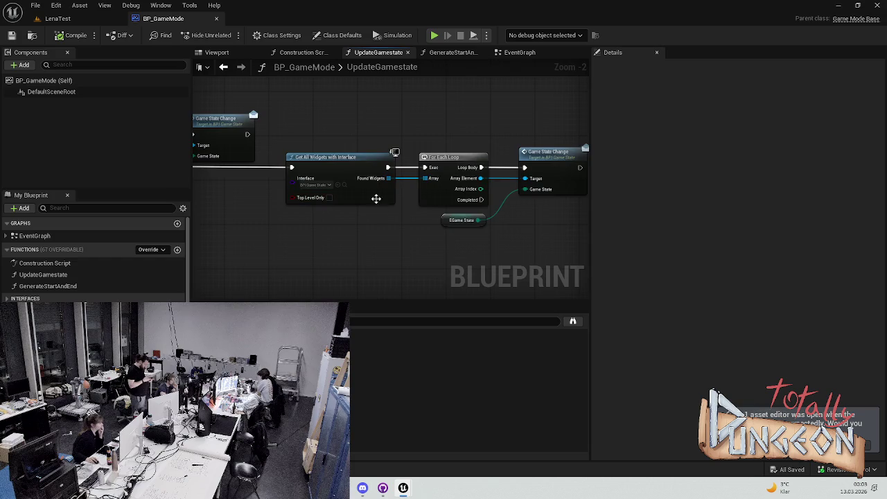
scroll(348, 198, up, 2)
scroll(408, 225, down, 4)
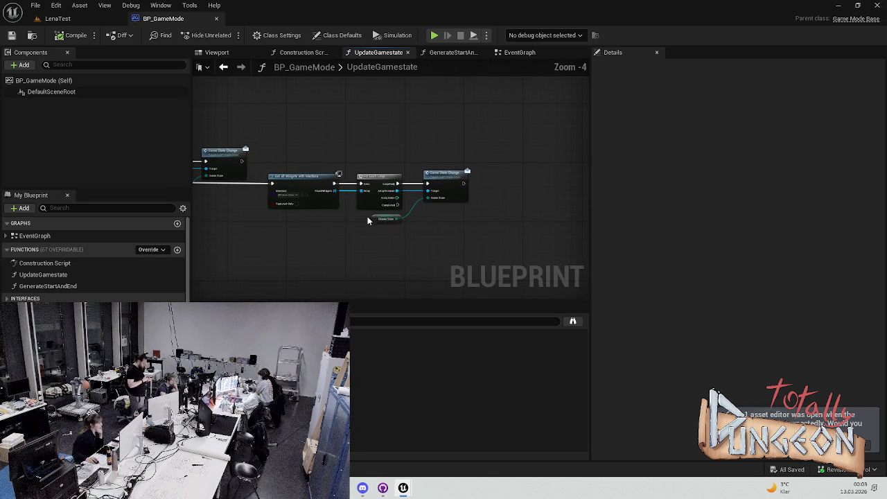
drag(327, 220, 410, 212)
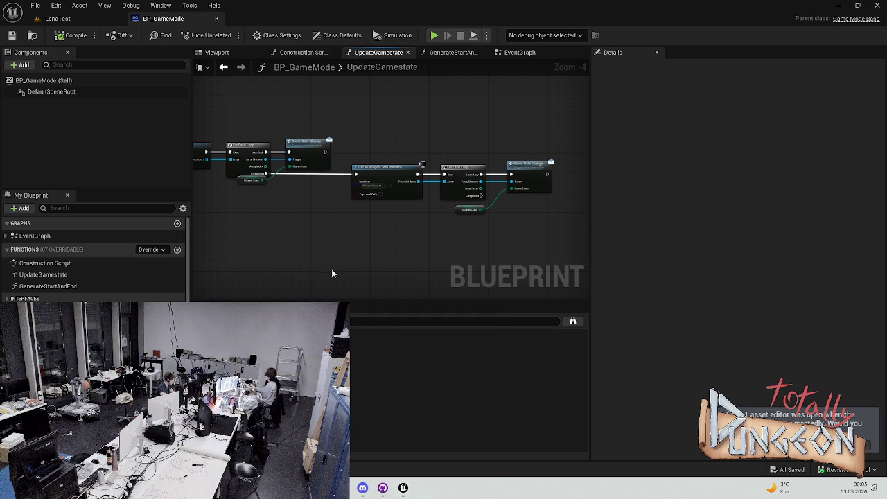
drag(306, 275, 193, 275)
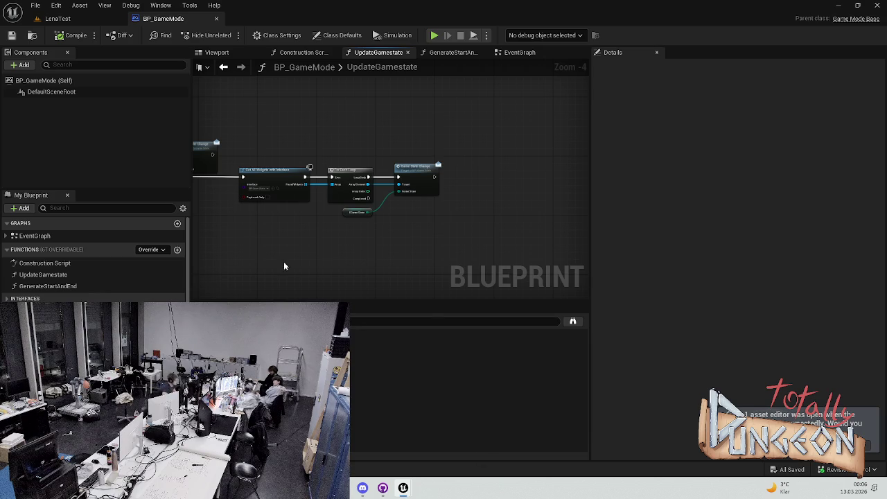
scroll(280, 259, up, 4)
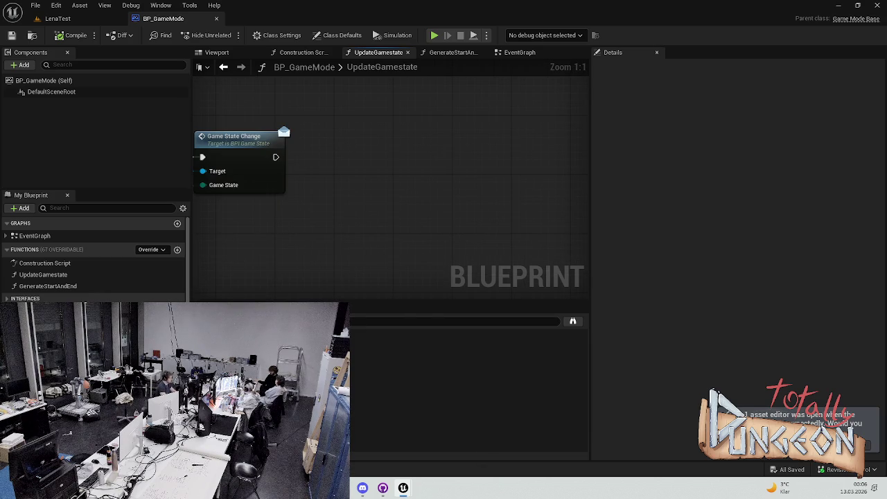
Step: Place a Main HUD Ref getter beside Game State Change and save the blueprint
mouse_move(41, 319)
mouse_down()
mouse_move(318, 223)
mouse_move(280, 227)
mouse_move(343, 196)
mouse_up()
key(Escape)
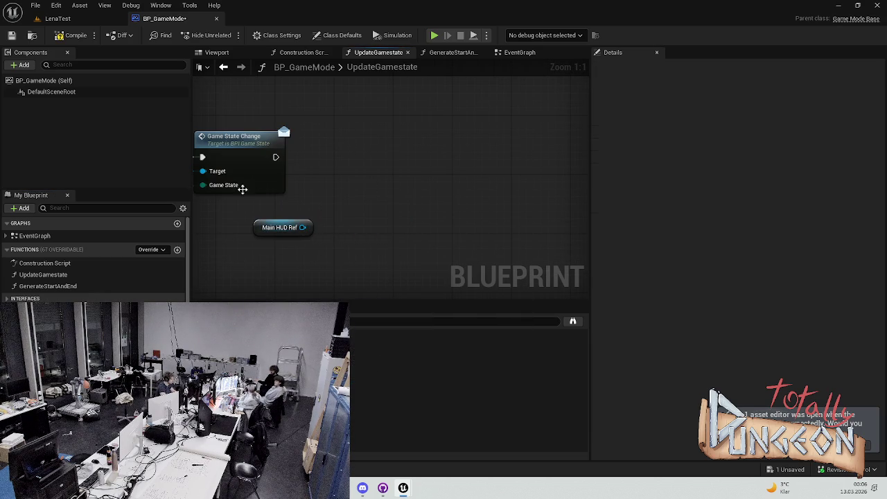
key(ctrl+s)
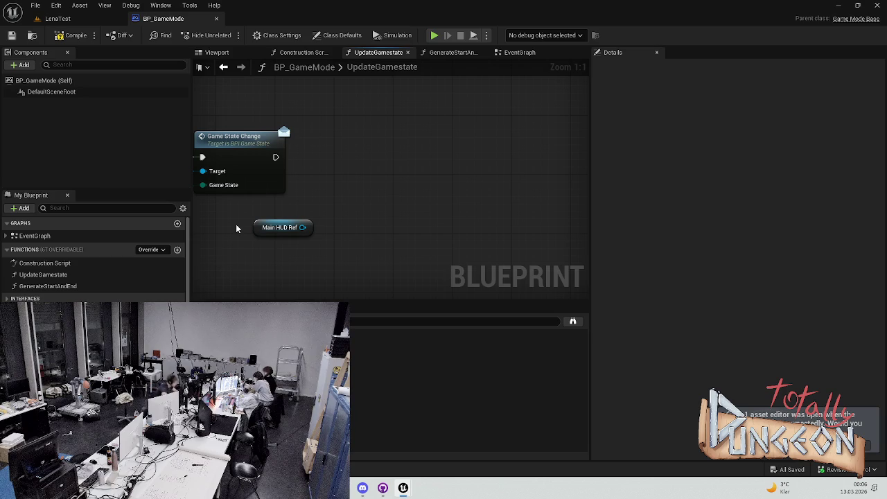
scroll(93, 263, down, 5)
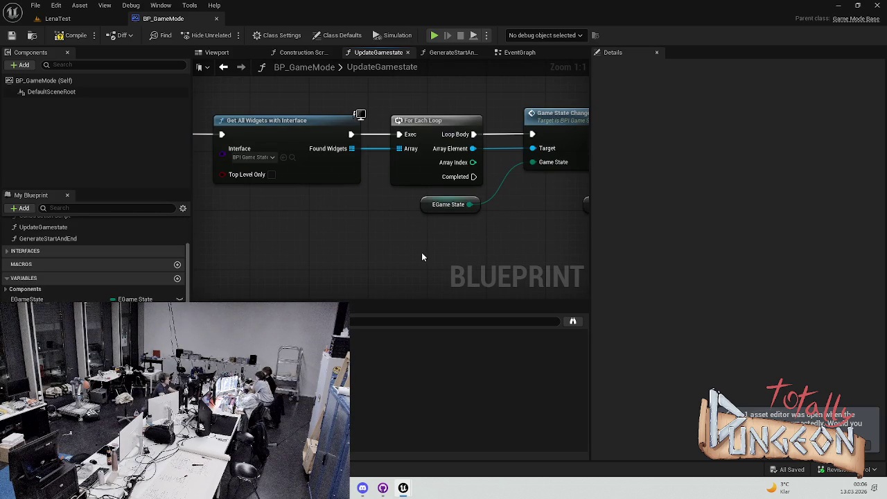
Step: Delete the Main HUD Ref getter, compile BP_GameMode, and review the Get All Actors loop
mouse_move(431, 245)
mouse_down()
mouse_move(396, 231)
mouse_move(521, 233)
mouse_move(513, 225)
mouse_move(428, 254)
mouse_up()
mouse_move(363, 237)
mouse_down()
mouse_move(518, 235)
mouse_move(280, 220)
mouse_up()
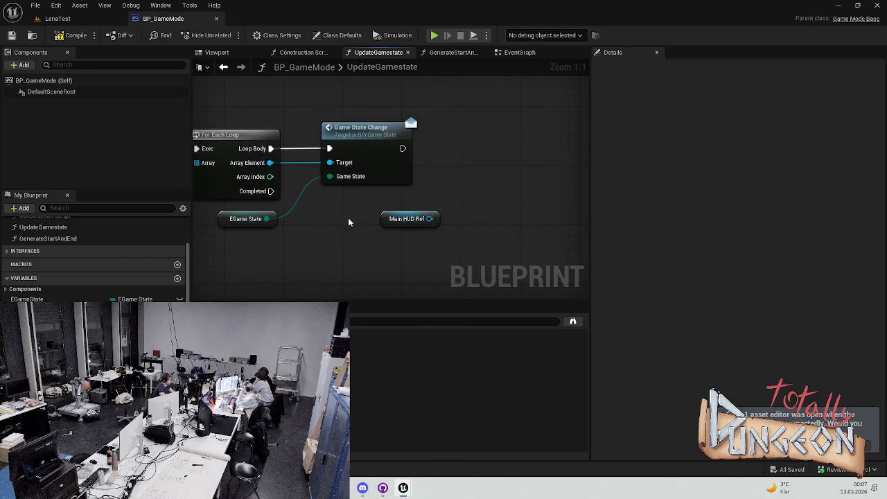
click(406, 218)
key(Delete)
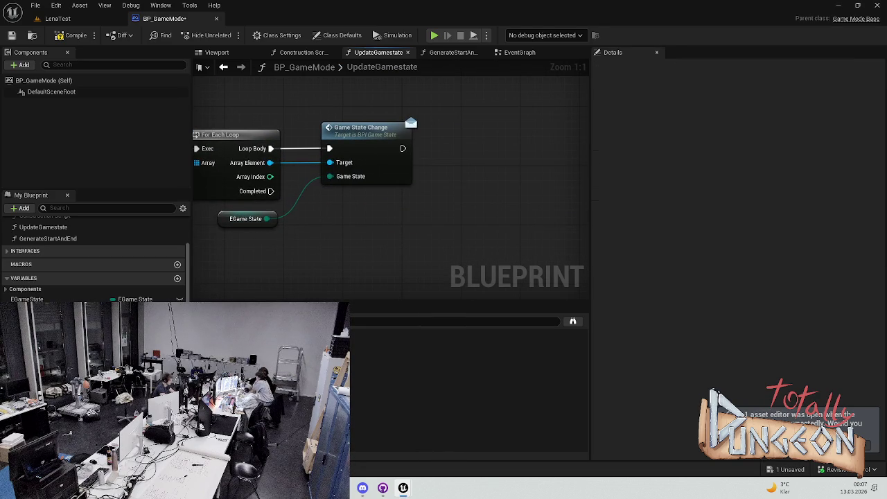
scroll(94, 263, down, 5)
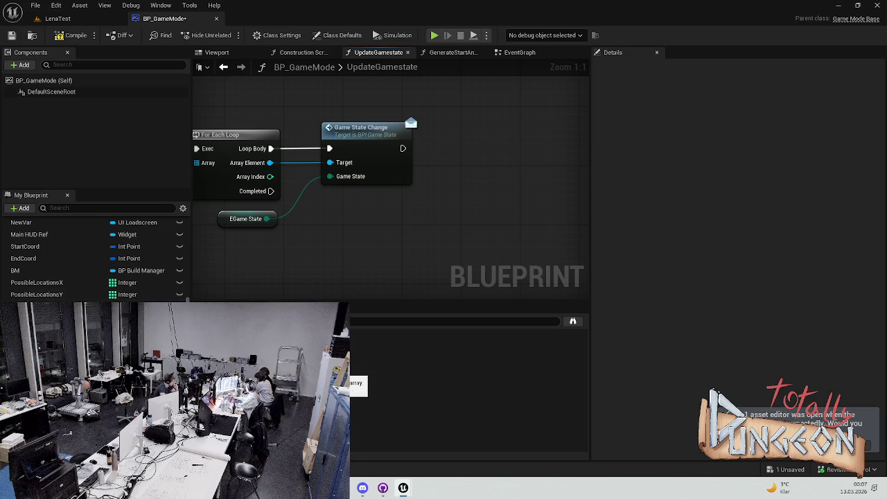
click(69, 35)
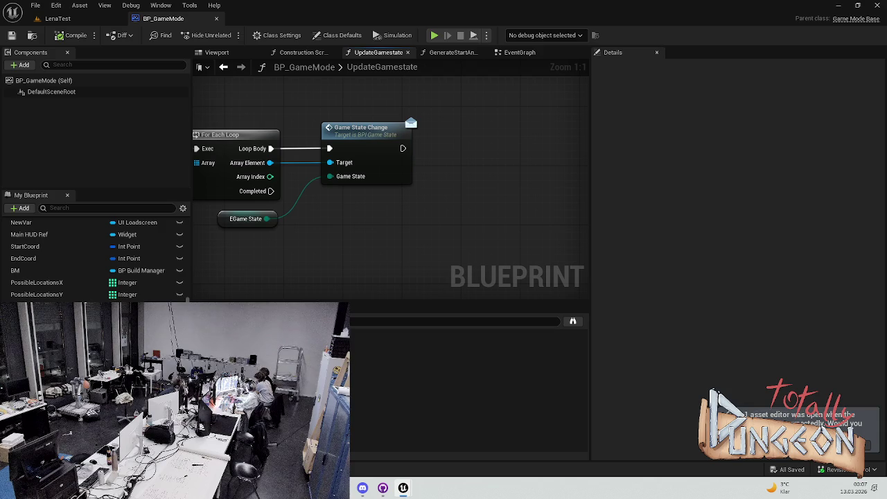
scroll(80, 253, up, 1)
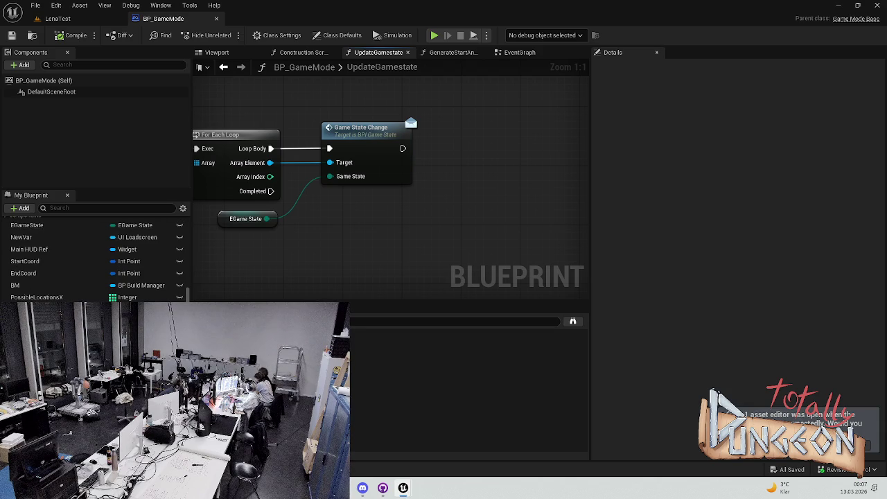
scroll(92, 279, up, 4)
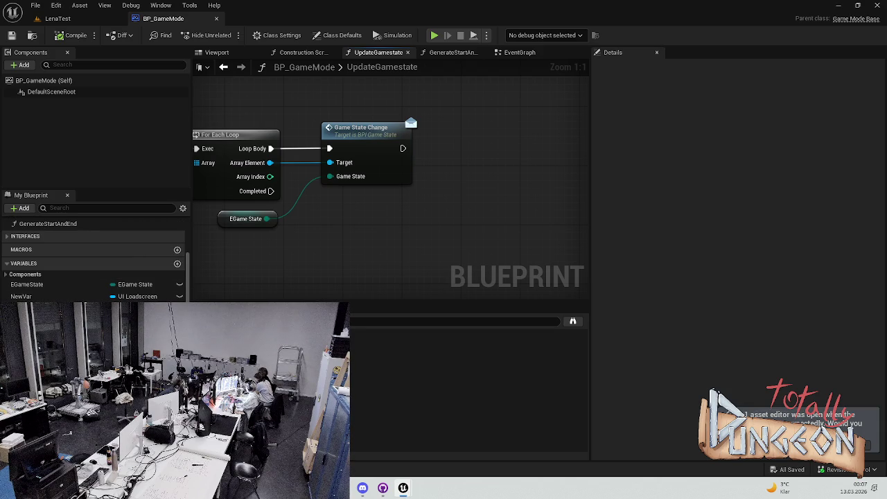
scroll(391, 226, down, 1)
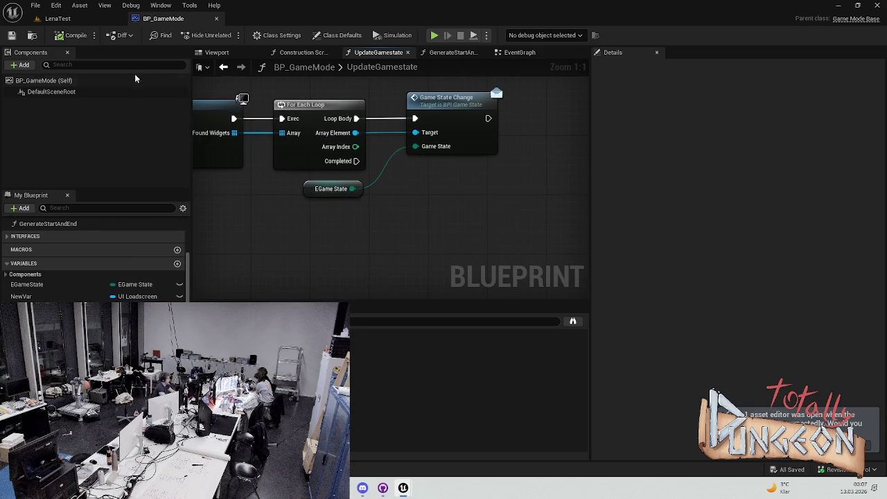
scroll(204, 239, down, 1)
drag(205, 244, 380, 226)
drag(284, 184, 359, 207)
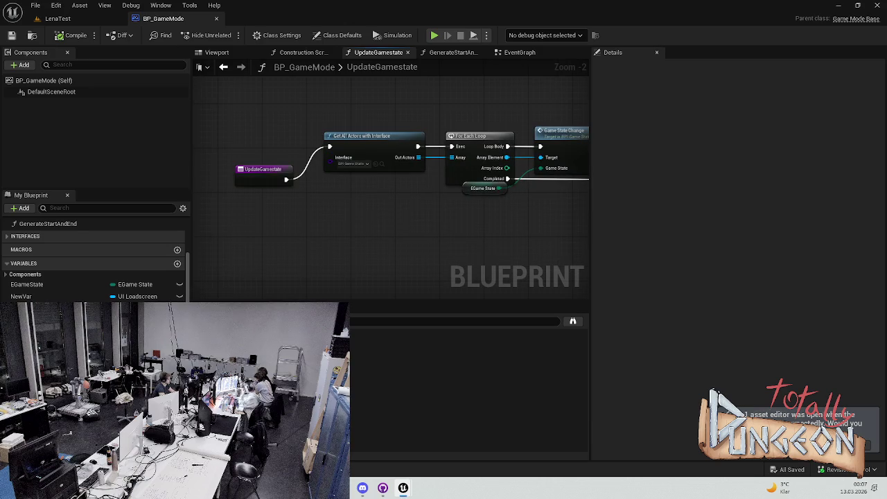
Step: Move the UpdateGamestate entry node up, level with Get All Actors
scroll(42, 232, up, 3)
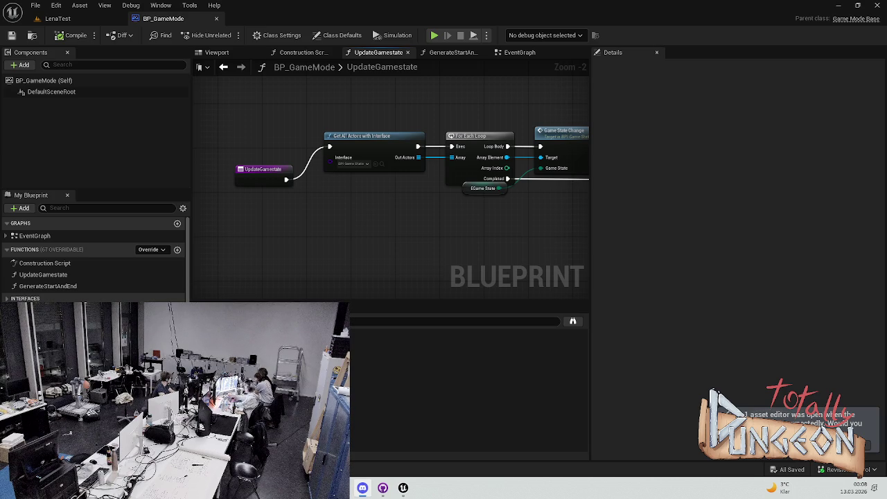
key(alt+Tab)
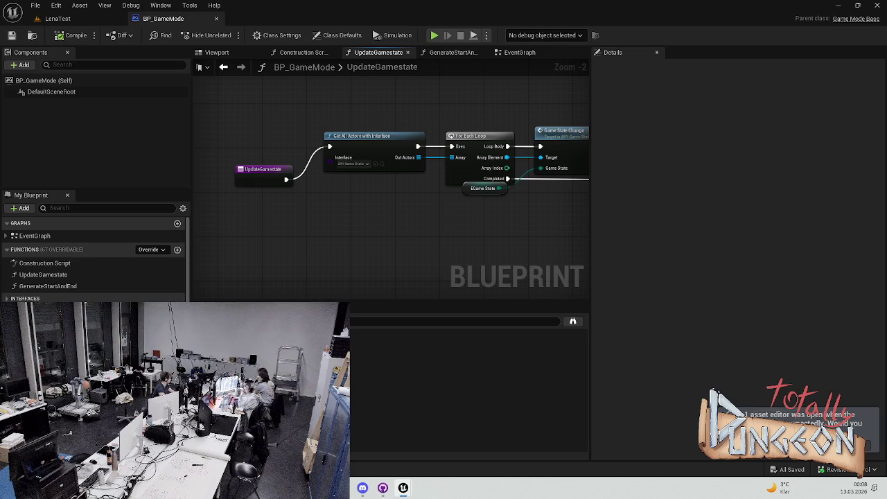
mouse_move(433, 210)
mouse_down()
mouse_move(378, 223)
mouse_move(291, 217)
mouse_move(307, 198)
mouse_up()
drag(350, 175, 355, 142)
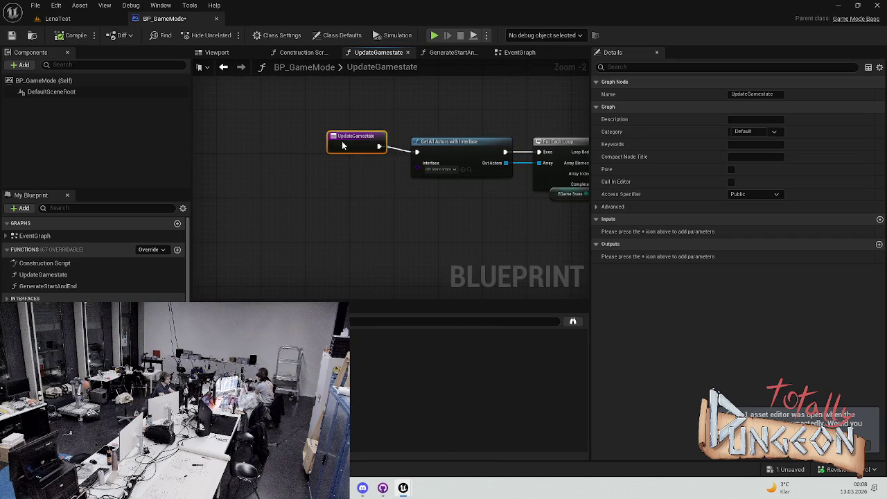
key(F2)
click(76, 34)
Step: Nudge the EGame State getter right beside Game State Change, then save and compile BP_GameMode
drag(586, 187, 200, 169)
scroll(323, 198, up, 1)
scroll(347, 211, up, 1)
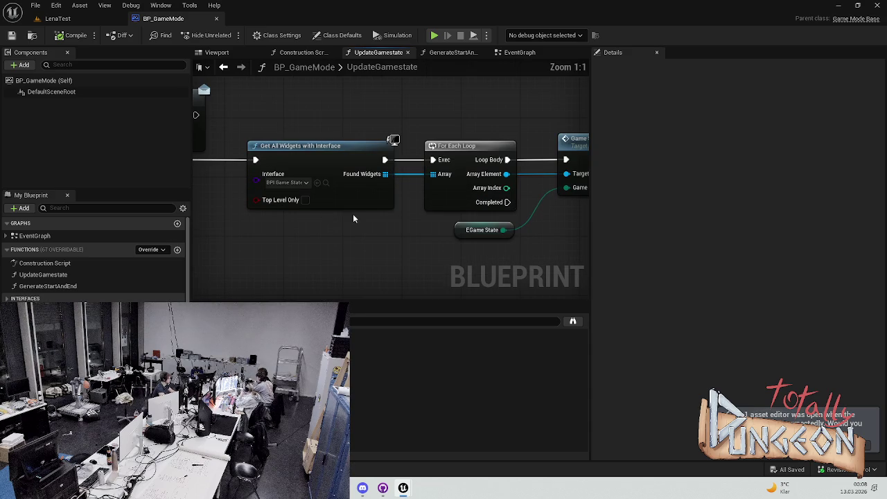
mouse_move(303, 206)
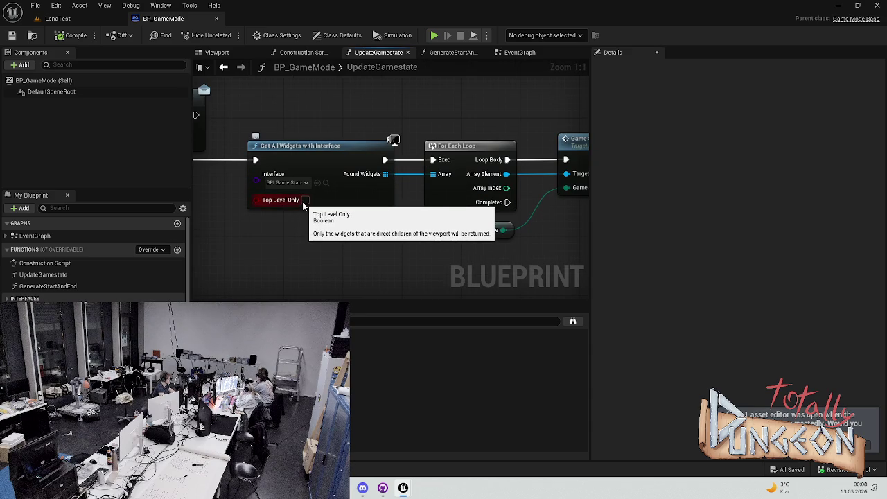
mouse_move(554, 194)
mouse_down()
mouse_move(347, 196)
mouse_move(476, 179)
mouse_up()
drag(288, 220, 342, 217)
click(412, 205)
key(ctrl+s)
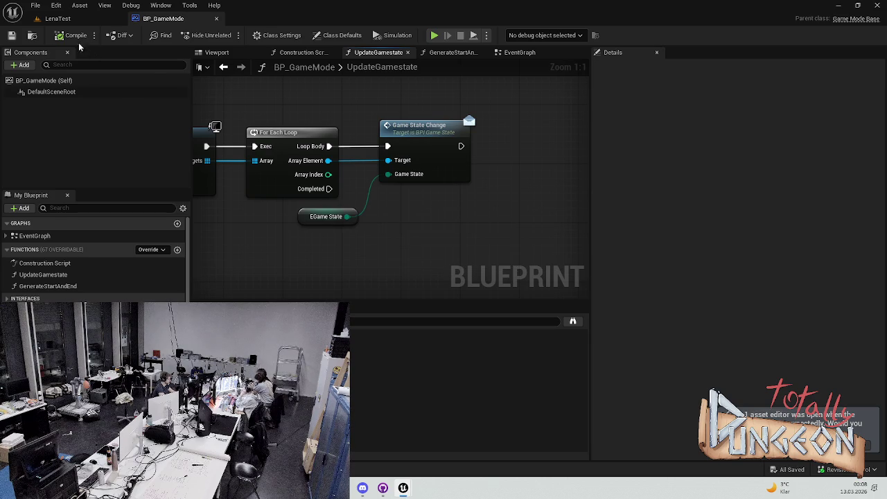
click(73, 38)
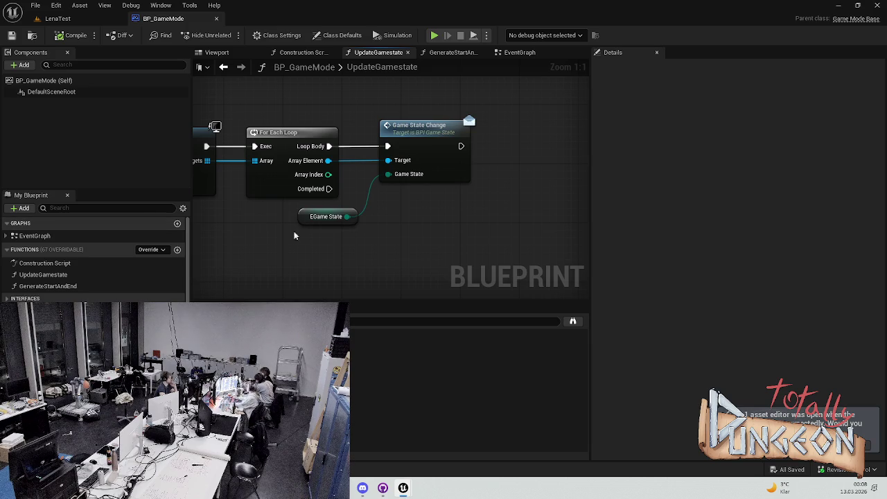
click(80, 276)
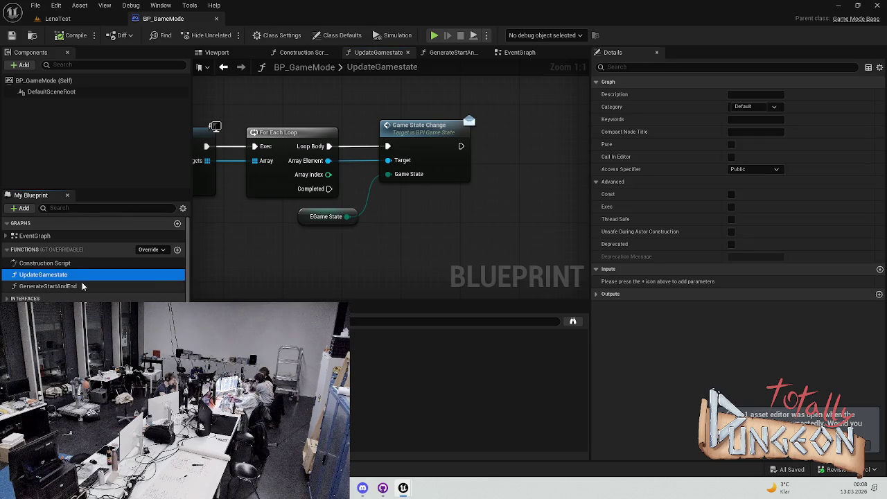
Step: Open BP_GameMode's EventGraph and zoom to get oriented
click(75, 237)
double_click(74, 237)
scroll(272, 154, up, 6)
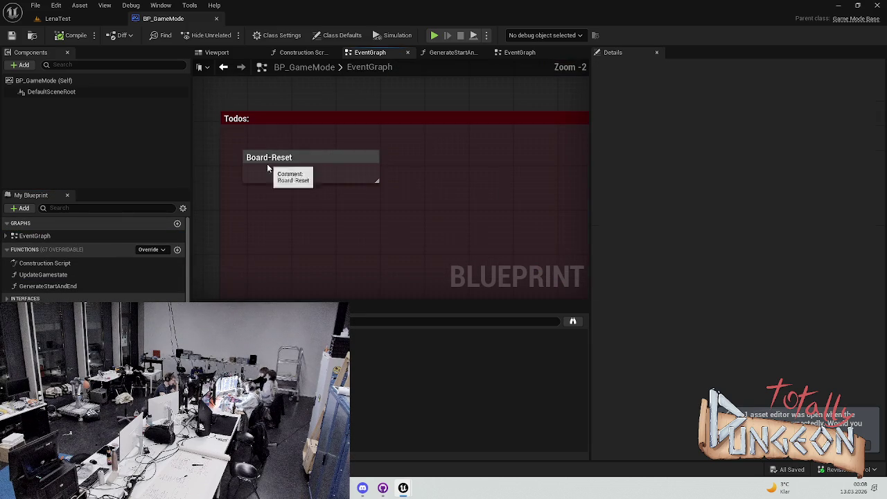
scroll(265, 181, down, 4)
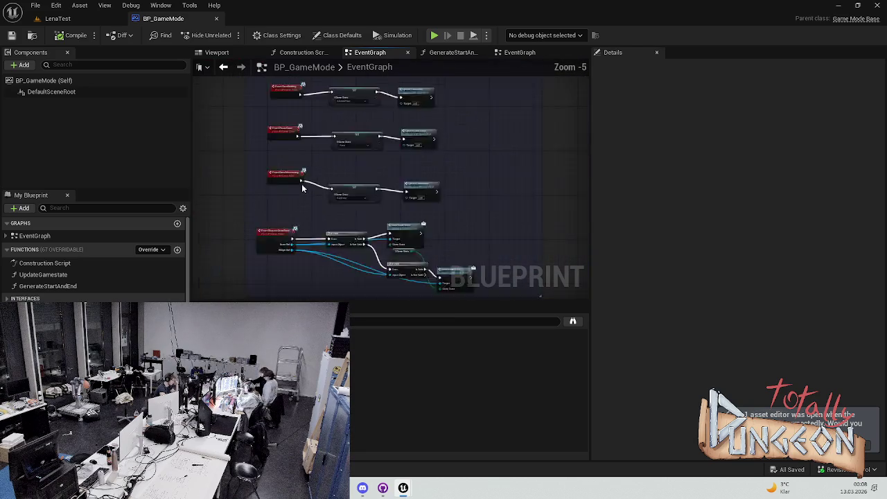
scroll(323, 174, up, 1)
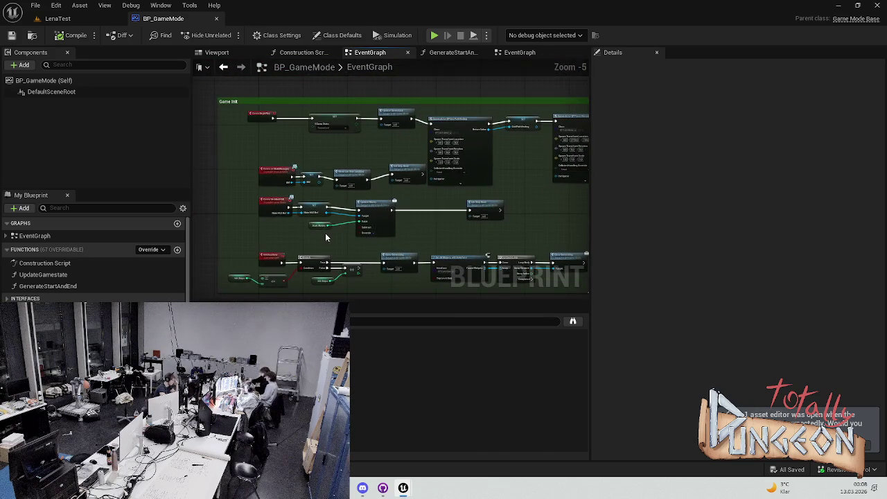
scroll(395, 81, down, 5)
scroll(358, 196, up, 5)
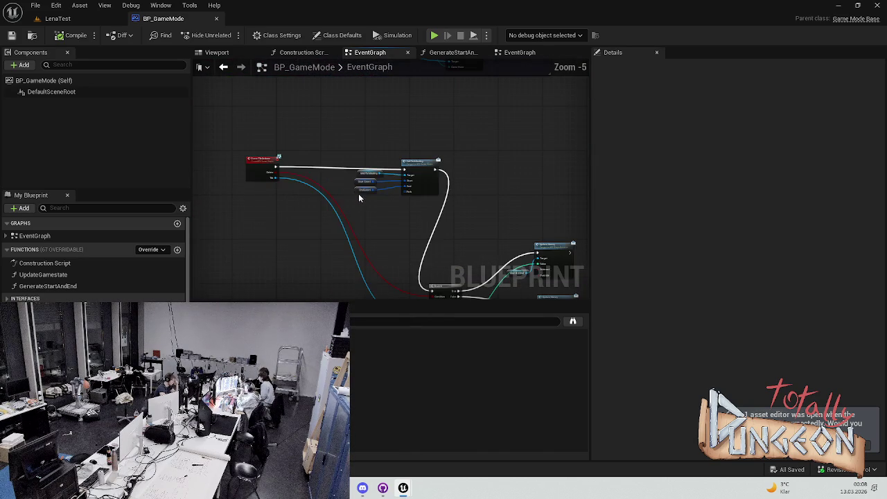
Step: Pan to Event AllPawnsFinished, nudge it slightly left, and save the blueprint
mouse_move(354, 199)
mouse_down()
mouse_move(301, 163)
mouse_move(307, 185)
mouse_move(321, 125)
mouse_move(374, 180)
mouse_up()
scroll(358, 142, up, 2)
mouse_move(404, 131)
mouse_down()
mouse_move(420, 127)
mouse_move(287, 142)
mouse_move(360, 99)
mouse_move(439, 143)
mouse_move(416, 189)
mouse_move(547, 173)
mouse_up()
scroll(361, 99, up, 2)
drag(298, 176, 285, 176)
click(319, 143)
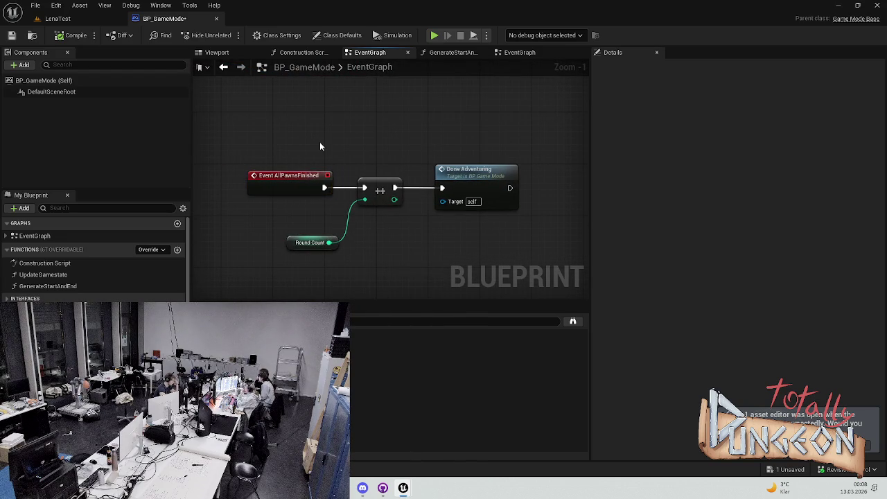
key(ctrl+s)
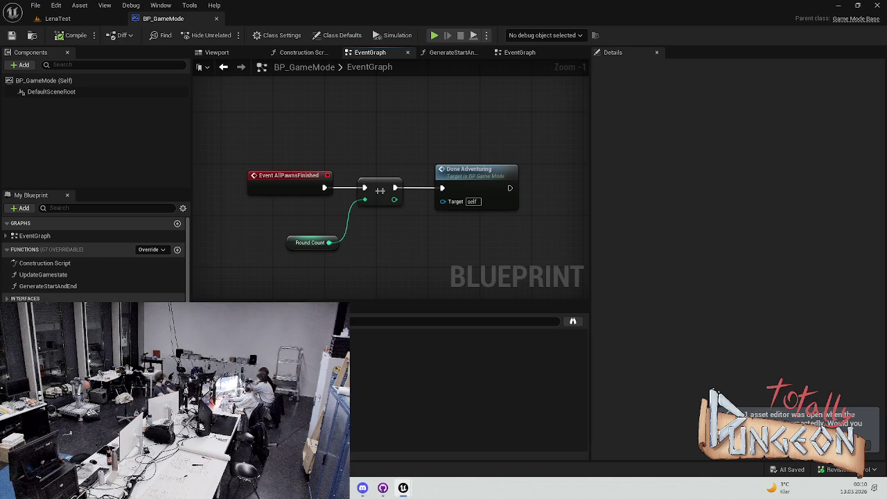
Step: Briefly switch to the LenaTest level, then return to the BP_GameMode blueprint
scroll(354, 233, up, 1)
right_click(407, 222)
key(Escape)
click(98, 20)
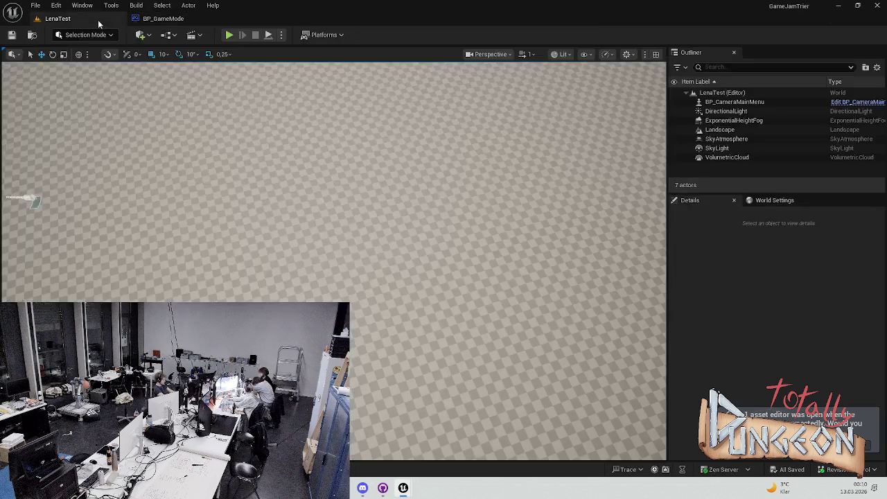
click(156, 19)
Step: Pan the EventGraph past the Start/End Coord, Set Game State and Distribute Game State nodes
mouse_move(318, 257)
mouse_down()
mouse_move(333, 293)
mouse_move(359, 180)
mouse_move(396, 206)
mouse_move(328, 179)
mouse_move(361, 289)
mouse_up()
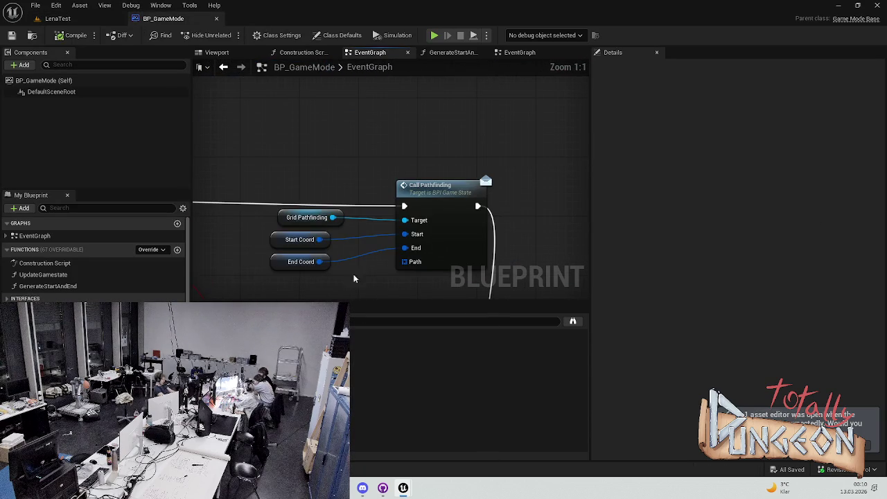
scroll(416, 234, down, 6)
scroll(416, 234, up, 3)
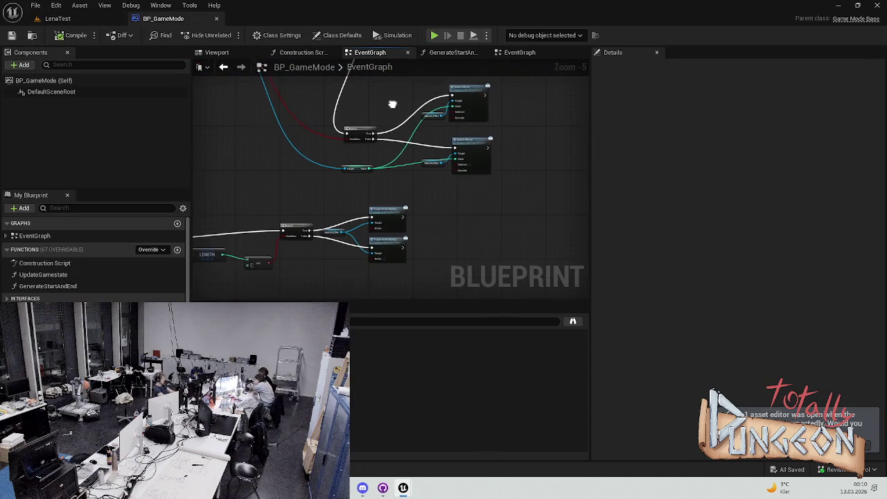
scroll(390, 149, up, 2)
scroll(390, 149, down, 2)
mouse_move(390, 154)
mouse_down()
mouse_move(382, 168)
mouse_move(359, 172)
mouse_up()
scroll(359, 172, down, 1)
scroll(360, 172, up, 3)
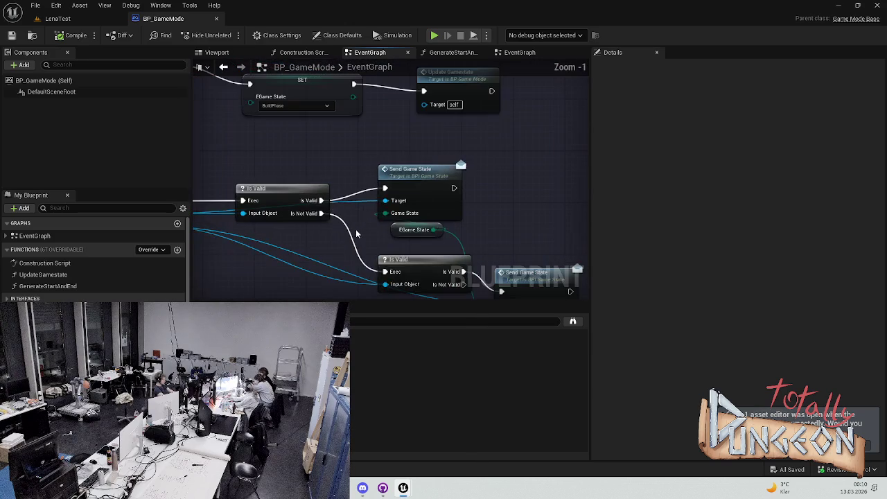
scroll(426, 289, down, 2)
drag(426, 289, 426, 320)
drag(320, 157, 320, 246)
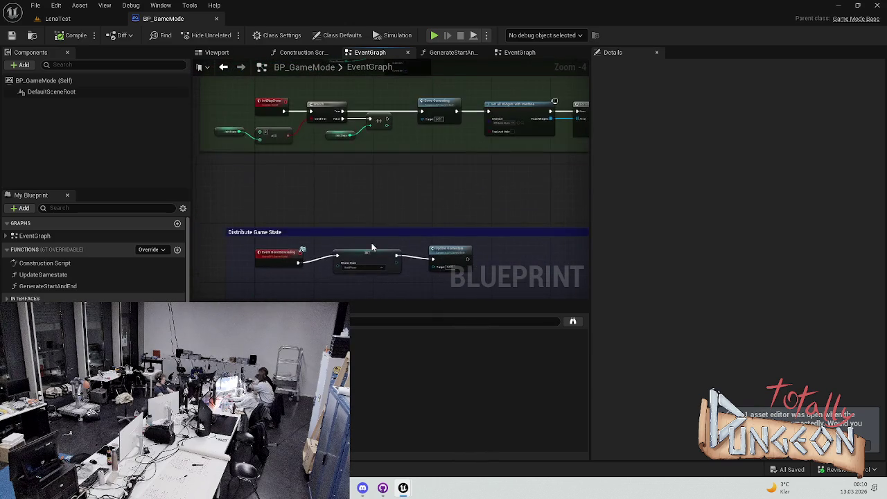
scroll(320, 246, down, 2)
scroll(382, 200, up, 6)
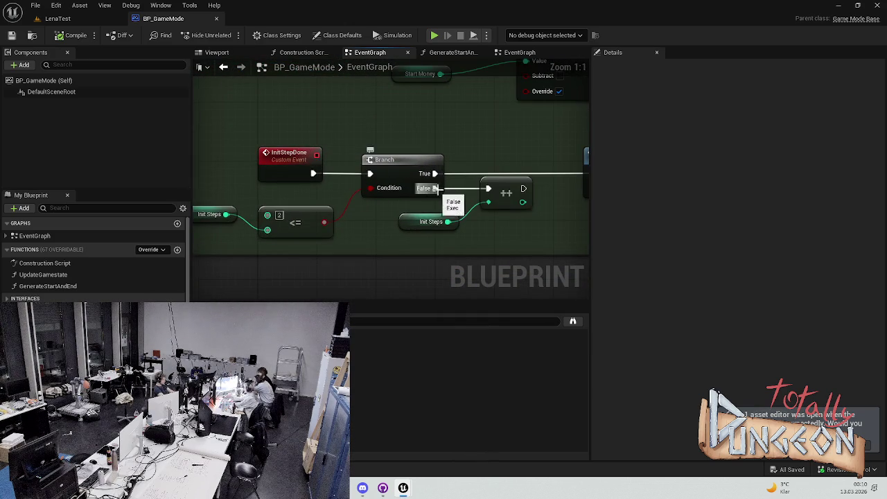
Step: Find the For Each Loop and Done Generating nodes and enlarge their comment box
drag(439, 199, 297, 184)
drag(423, 182, 346, 177)
drag(397, 134, 366, 142)
drag(459, 126, 342, 111)
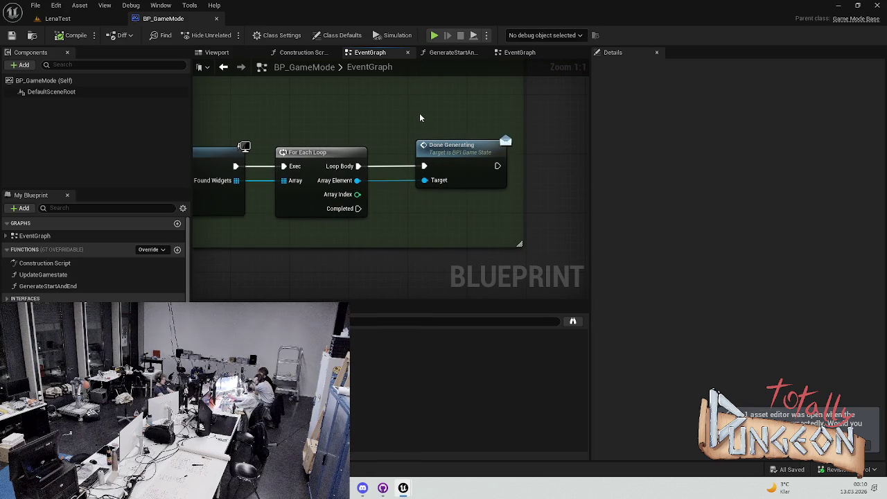
scroll(420, 116, down, 2)
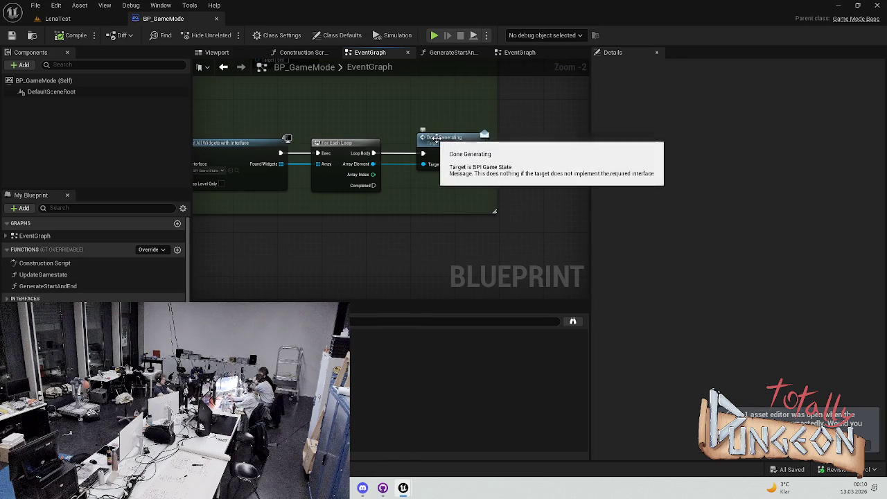
drag(430, 142, 381, 158)
mouse_move(392, 214)
mouse_down()
mouse_move(396, 186)
mouse_move(416, 219)
mouse_up()
Step: Look through the GenerateStartAndEnd function graph
scroll(415, 214, down, 10)
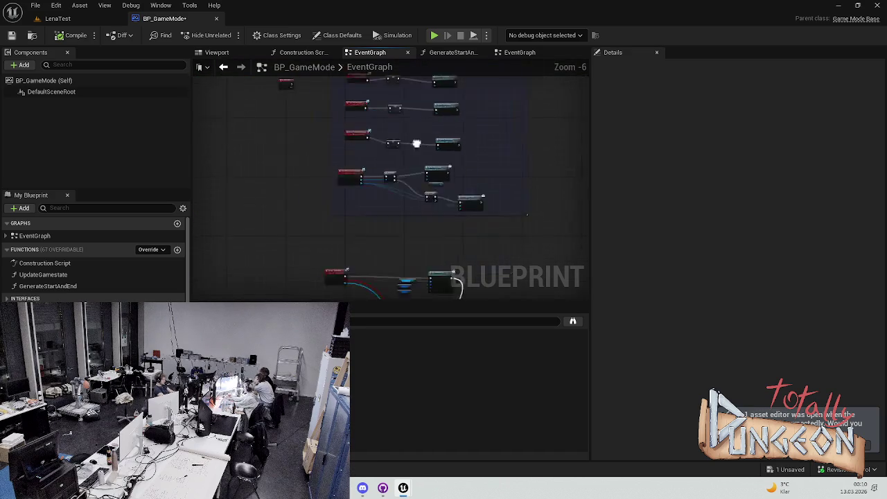
double_click(389, 175)
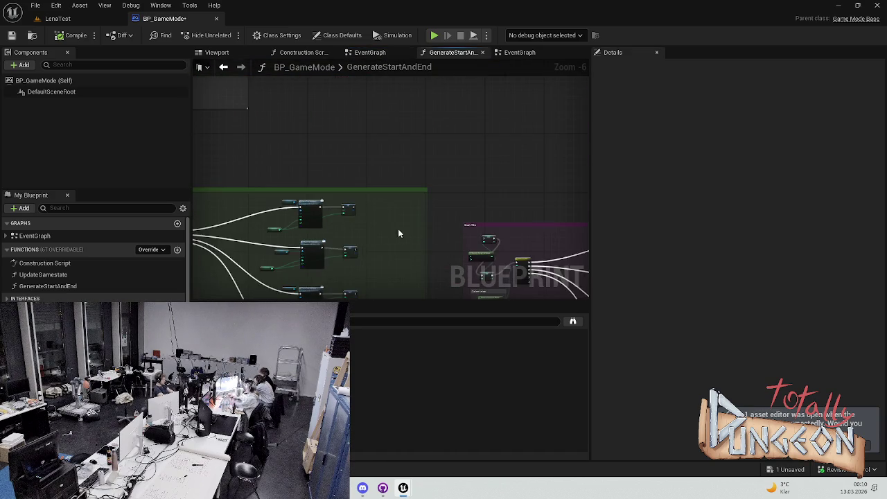
drag(344, 106, 403, 135)
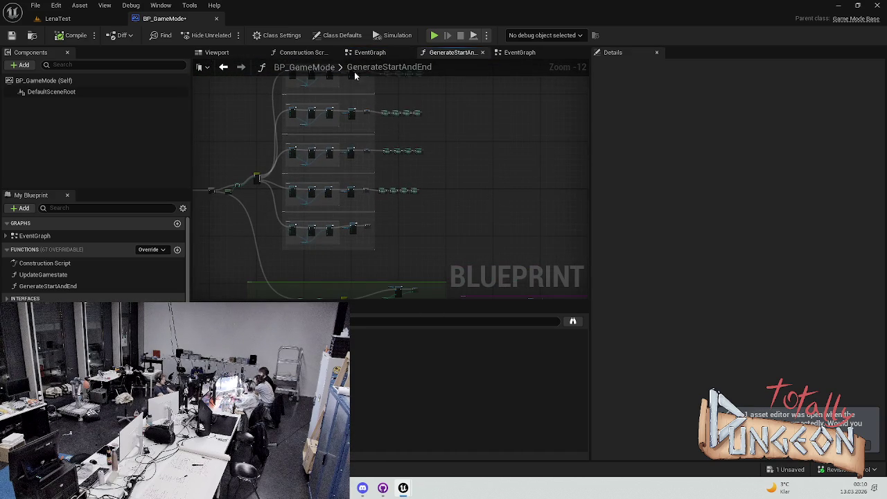
scroll(394, 190, up, 2)
scroll(384, 266, up, 8)
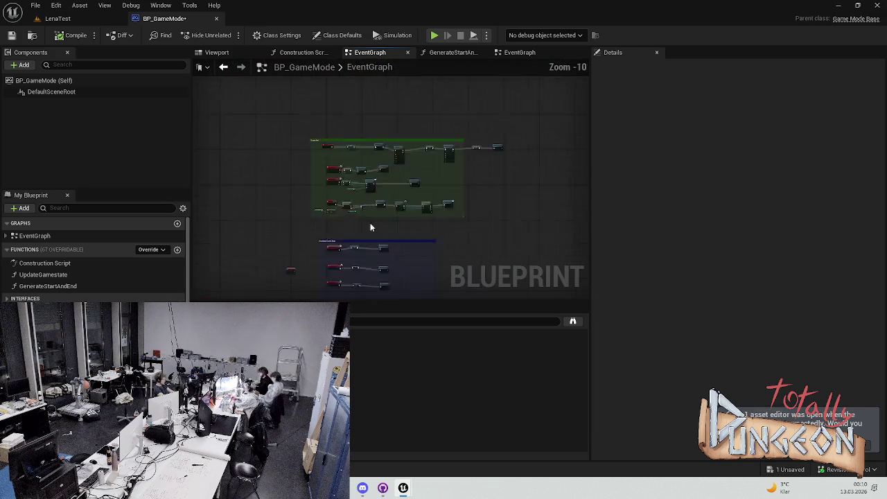
Step: Select the widget loop and Done Generating nodes and add a new BP_GameMode function
mouse_move(255, 153)
mouse_down()
mouse_move(416, 201)
mouse_move(488, 211)
mouse_up()
scroll(469, 223, down, 5)
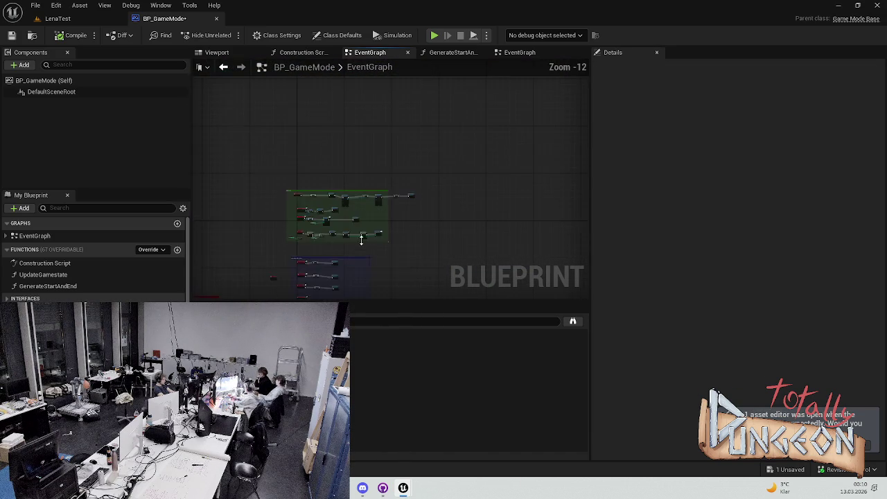
scroll(380, 185, up, 4)
scroll(365, 164, up, 1)
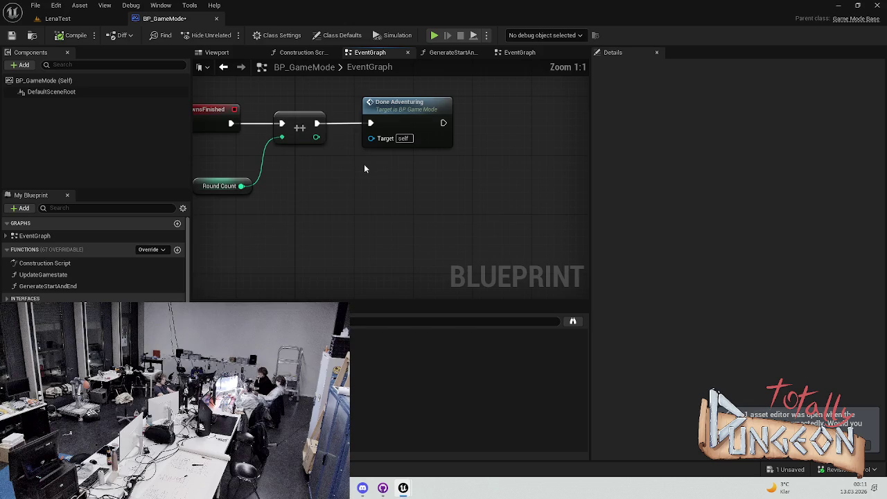
scroll(430, 144, up, 1)
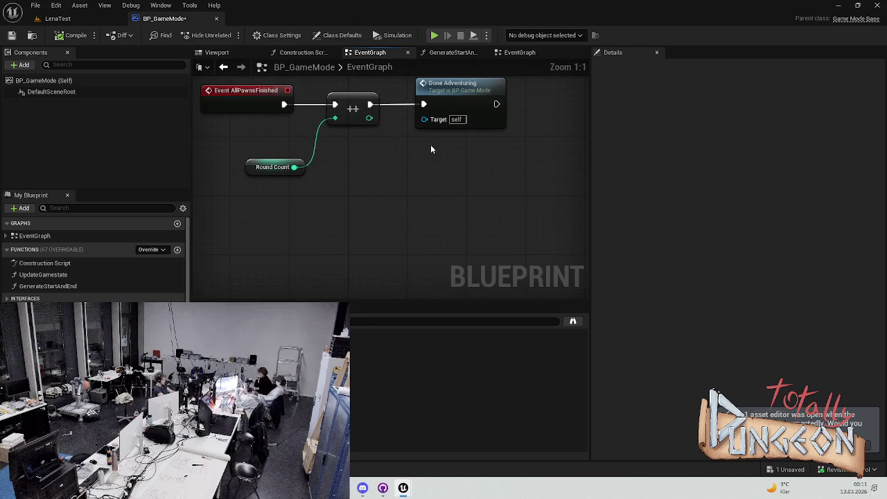
click(177, 249)
Step: Name the new function UpdateRounds
text(Get)
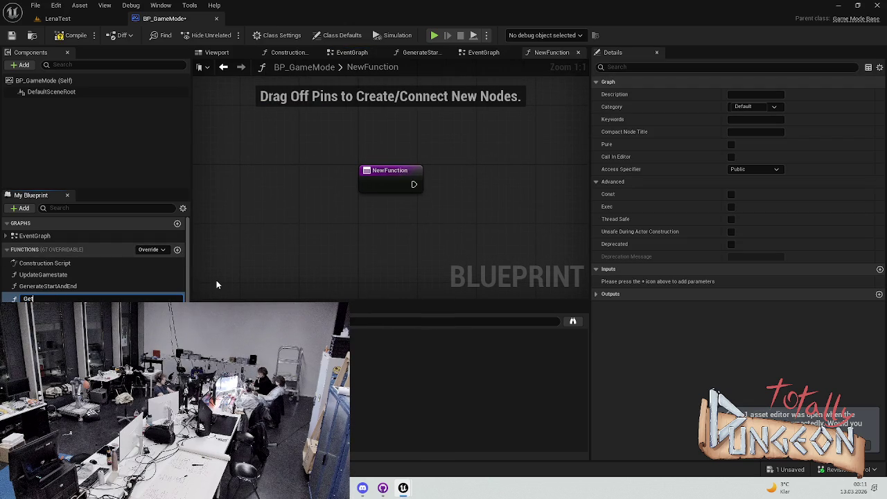
key(BackSpace)
key(BackSpace)
key(BackSpace)
text(UpdateR)
text(ounds)
key(Return)
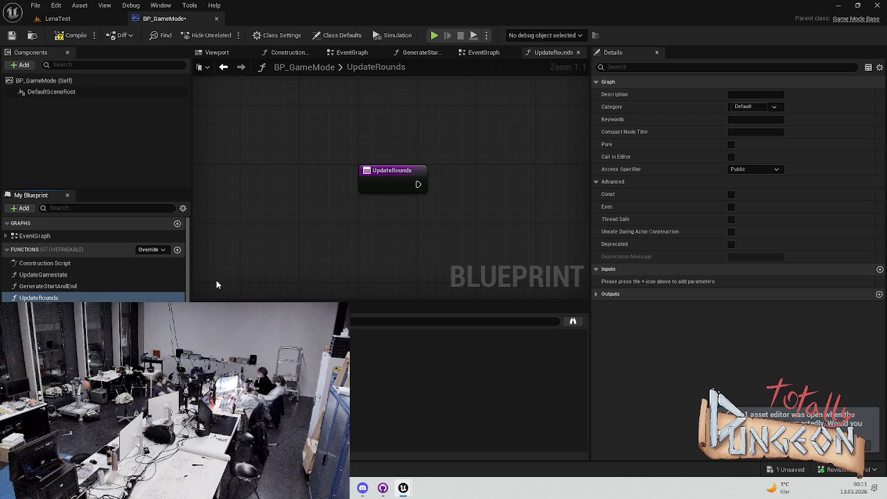
Step: Paste the widget loop nodes after the UpdateRounds entry, save, and show the Content Drawer
key(ctrl+v)
drag(321, 134, 500, 134)
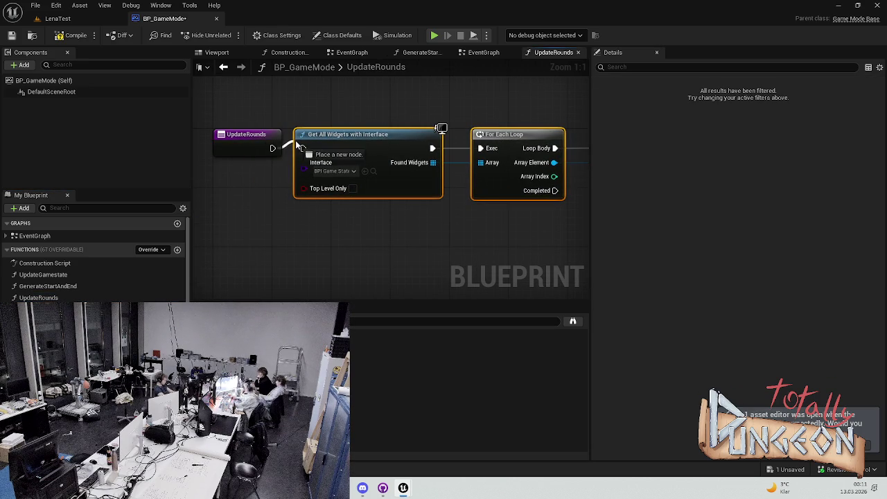
key(ctrl+s)
drag(392, 178, 293, 212)
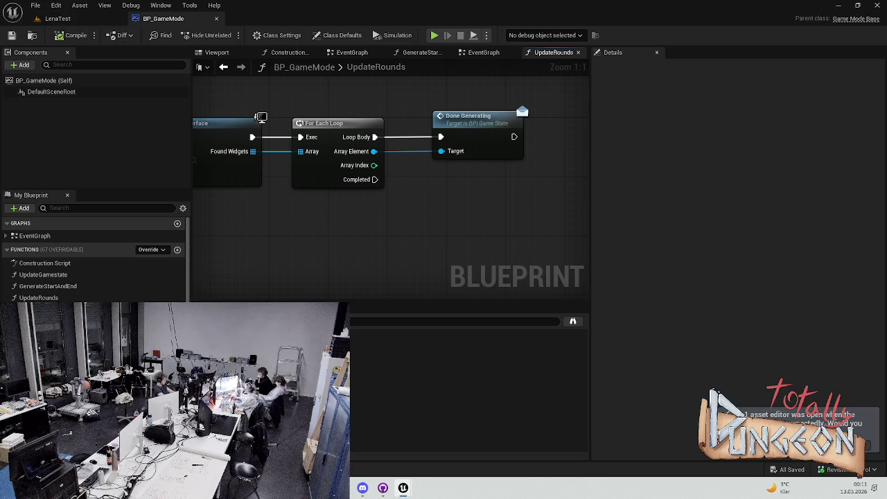
key(ctrl+space)
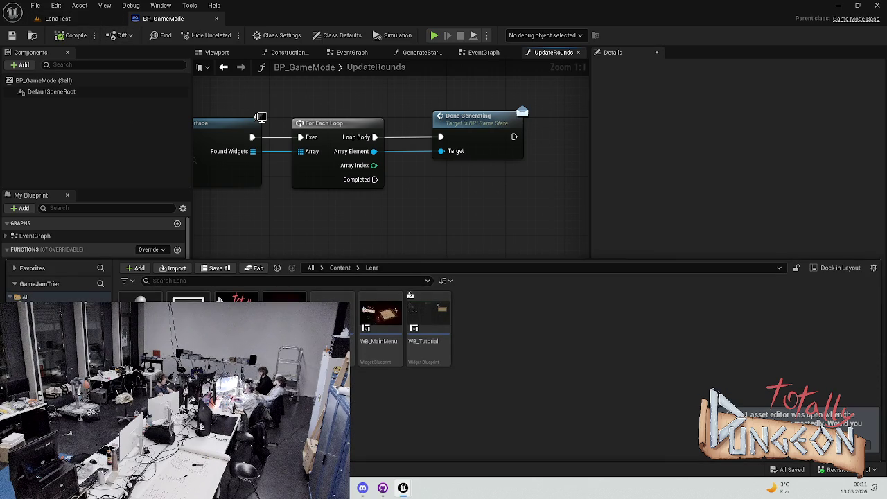
double_click(333, 326)
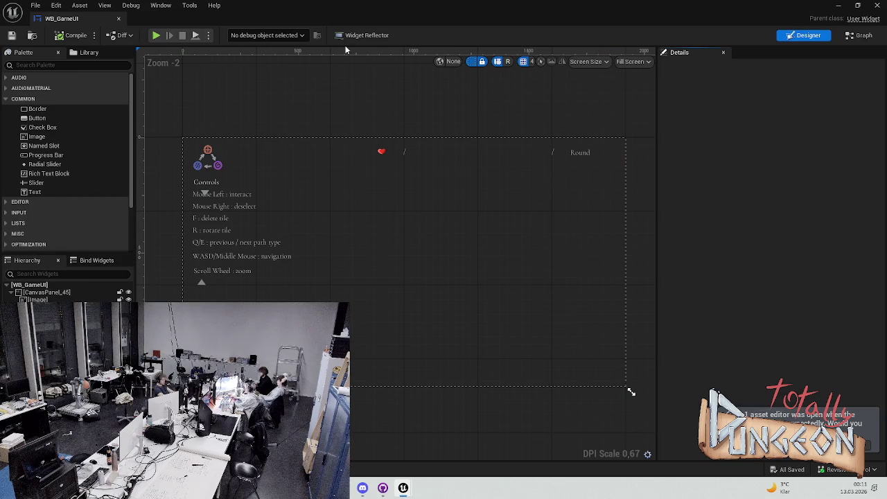
scroll(67, 208, down, 3)
scroll(85, 205, up, 3)
click(859, 36)
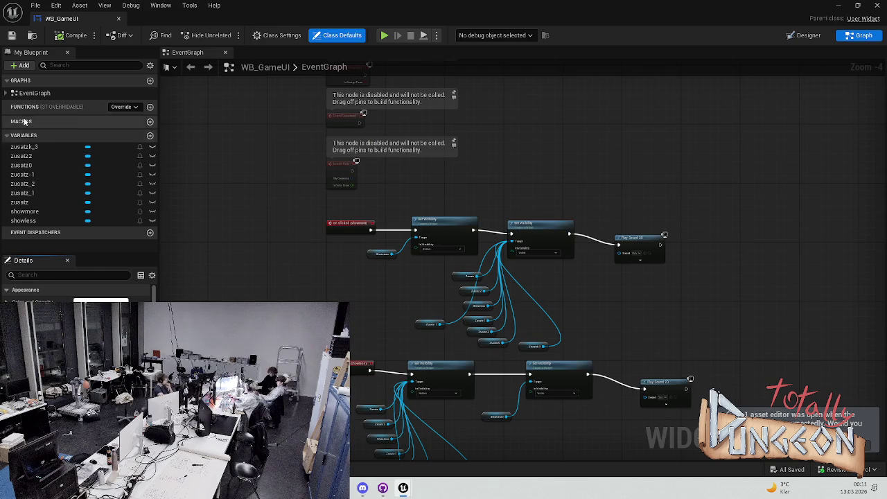
click(6, 93)
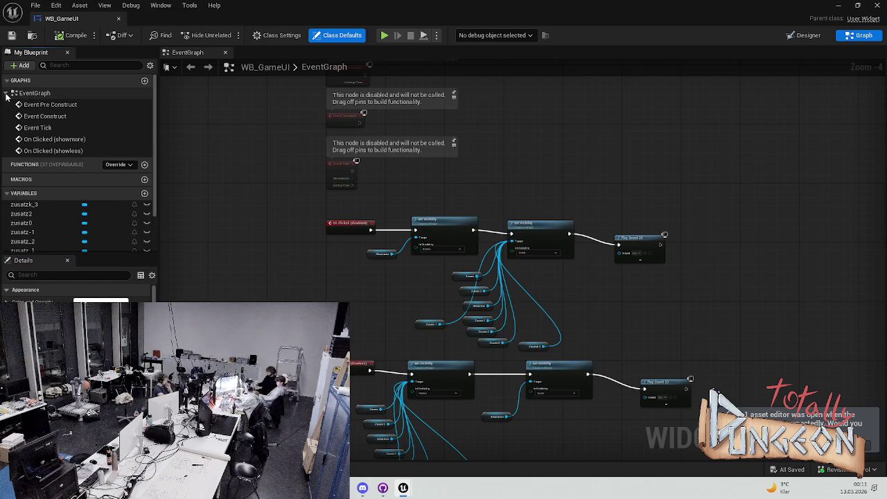
click(6, 92)
click(269, 36)
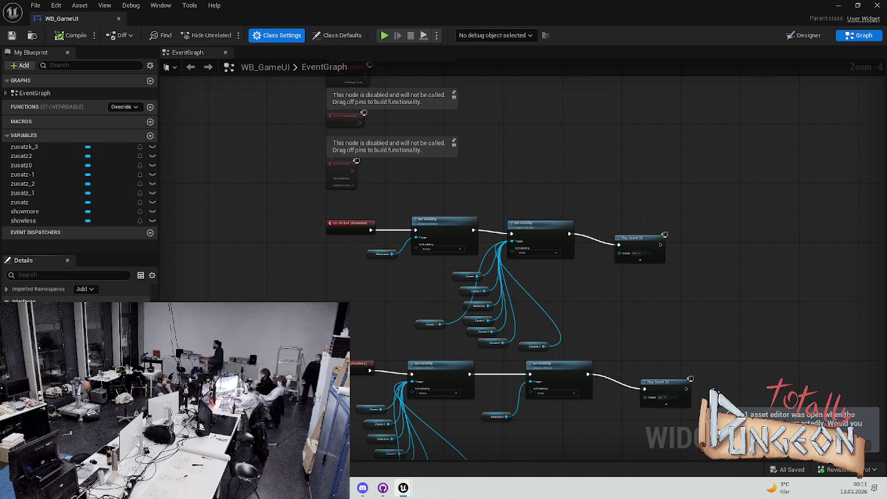
scroll(76, 291, down, 2)
scroll(76, 291, up, 2)
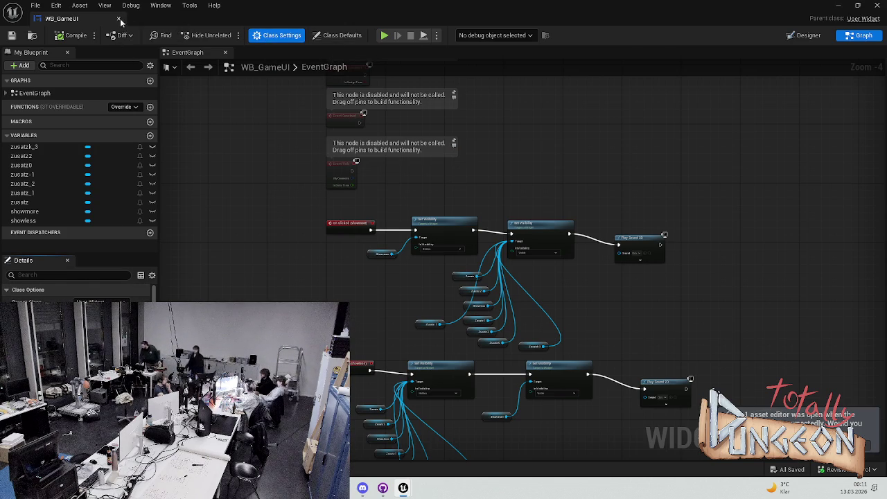
click(119, 19)
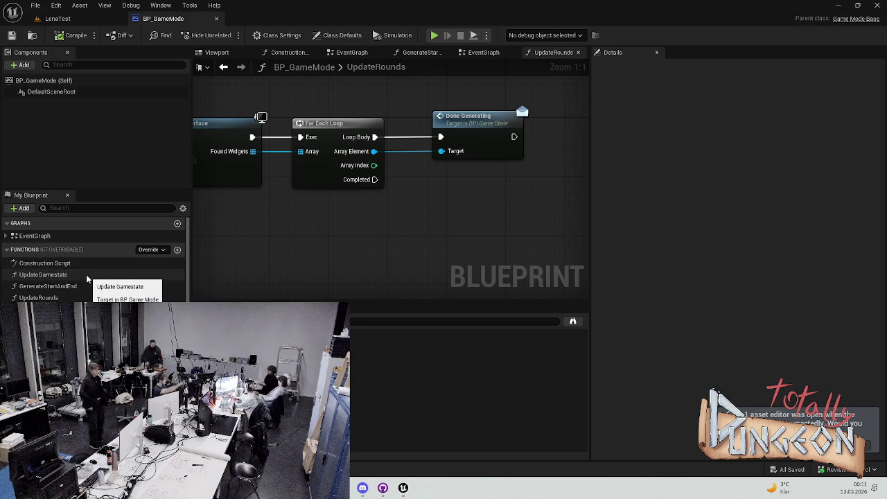
Step: Put the For Each Loop node back in line and look at BP_GameMode's Construction Script and Viewport
mouse_move(336, 131)
mouse_down()
mouse_move(350, 147)
mouse_move(341, 138)
mouse_move(350, 132)
mouse_up()
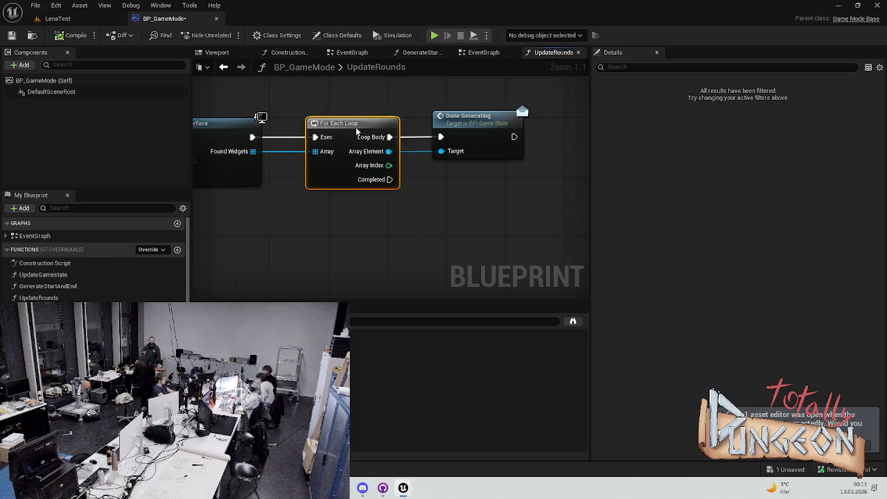
click(343, 111)
scroll(343, 111, down, 4)
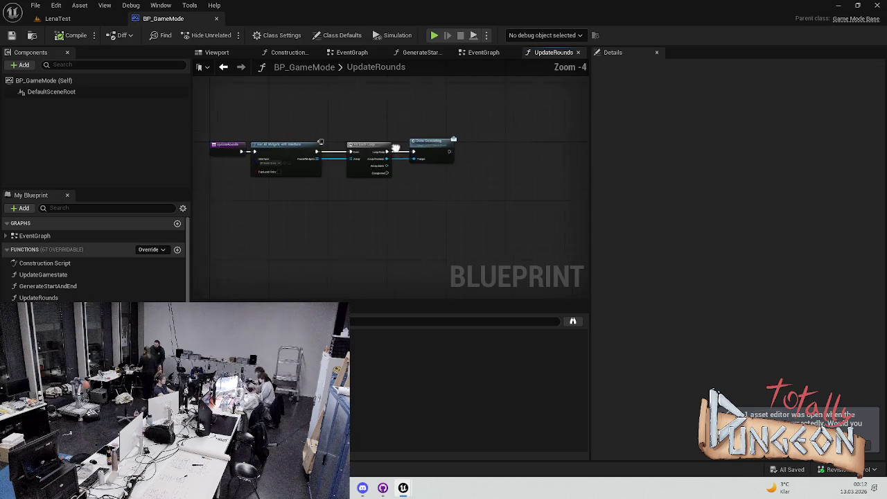
click(297, 52)
click(227, 57)
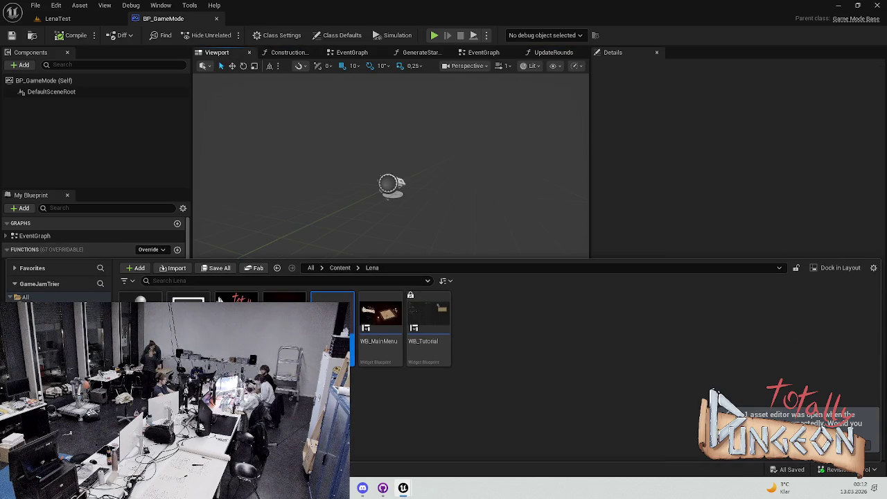
Step: Hide the Content Drawer, switch to the LenaTest level, and start Play In Editor
click(257, 178)
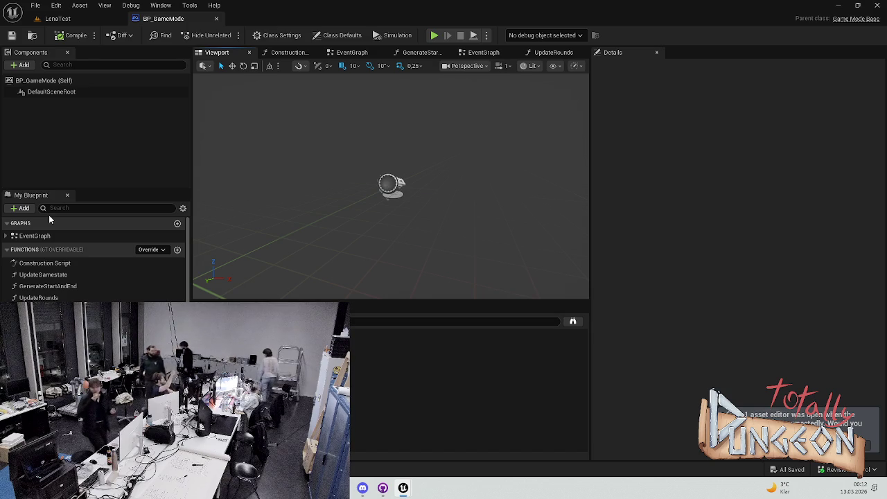
key(ctrl+space)
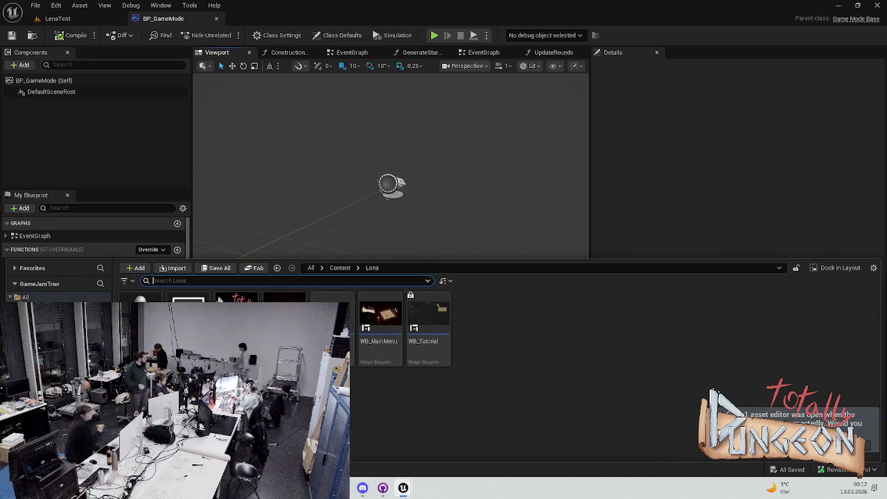
key(ctrl+space)
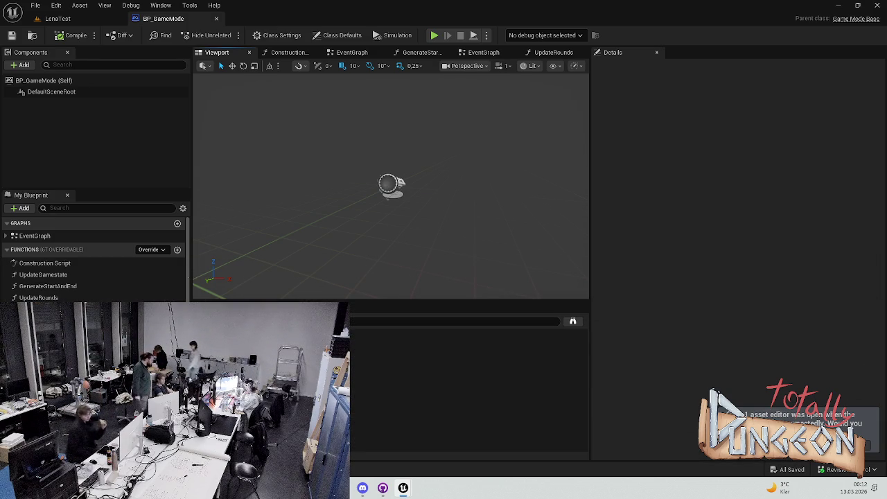
click(57, 18)
click(234, 34)
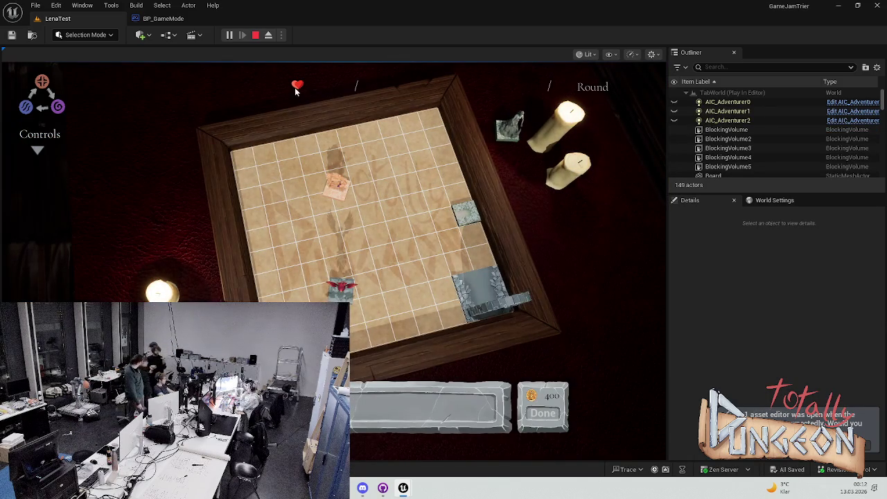
Step: Stop the test play and start another play session of LenaTest
key(Escape)
click(166, 19)
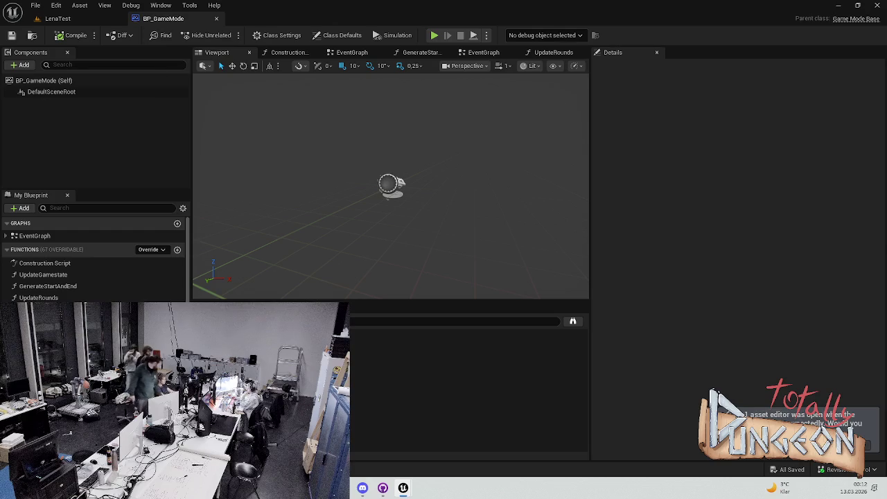
key(ctrl+space)
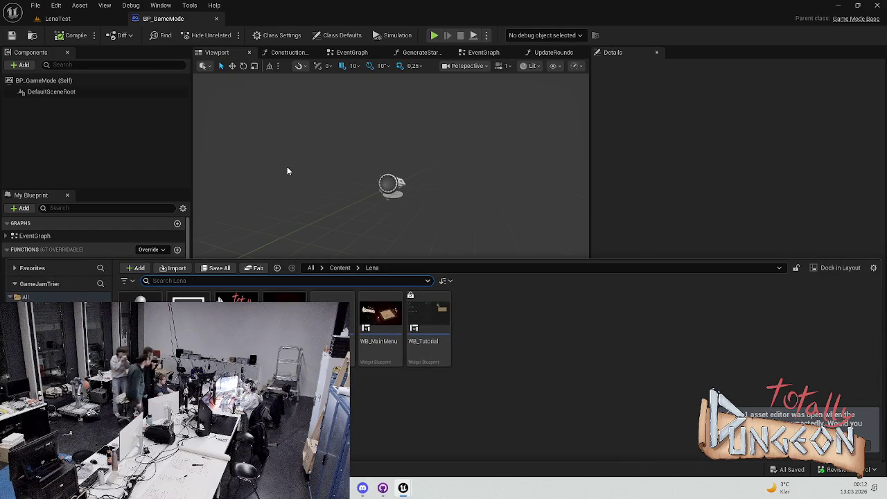
click(286, 171)
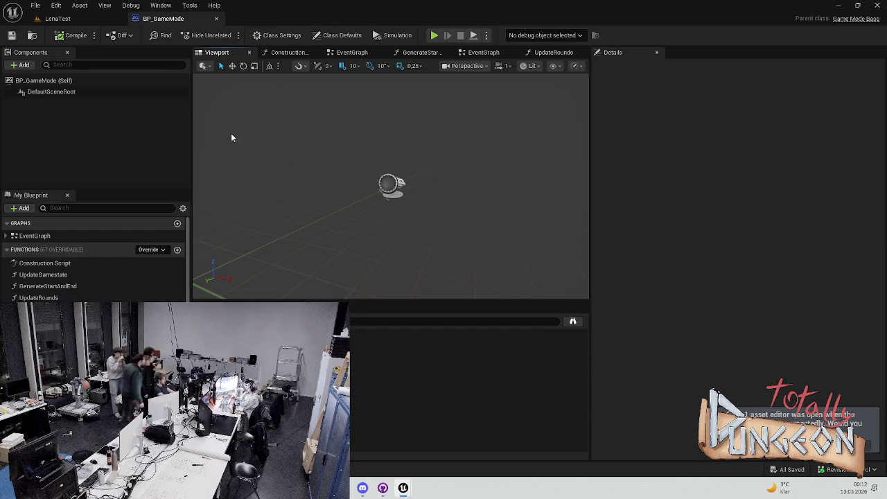
click(76, 19)
click(229, 36)
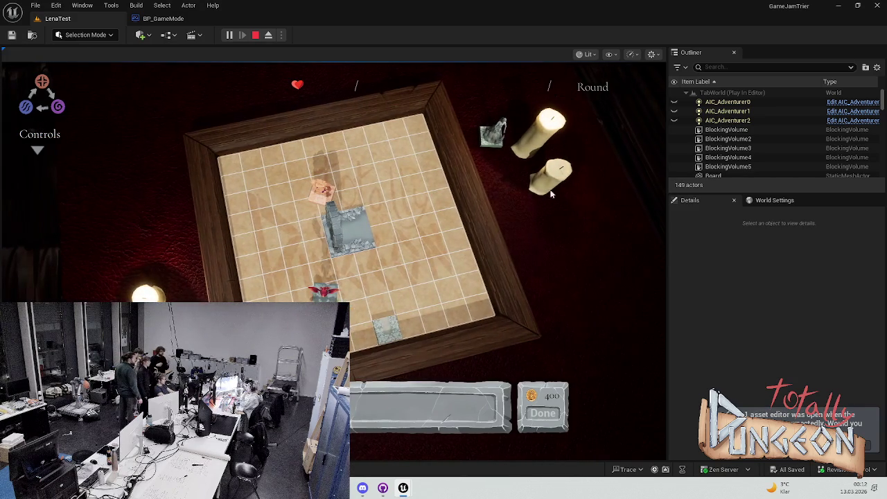
Step: End the play session and browse the Simon and MatzeTest content folders
key(Escape)
click(159, 18)
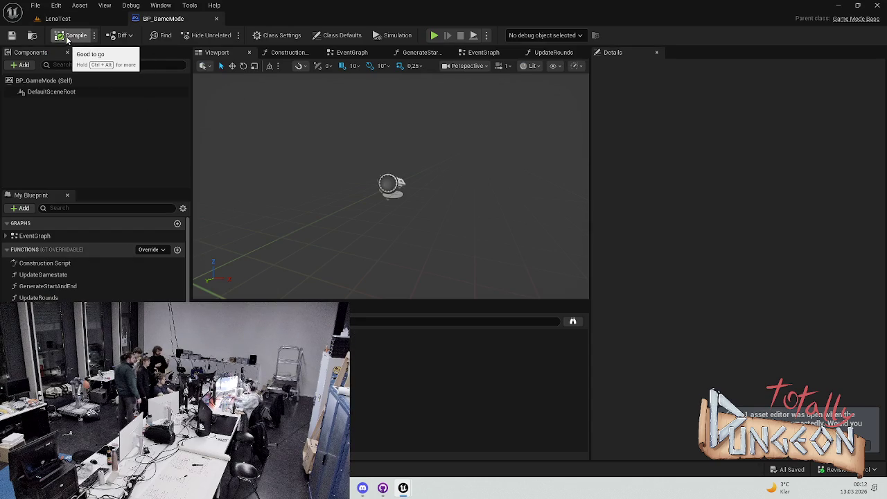
key(ctrl+space)
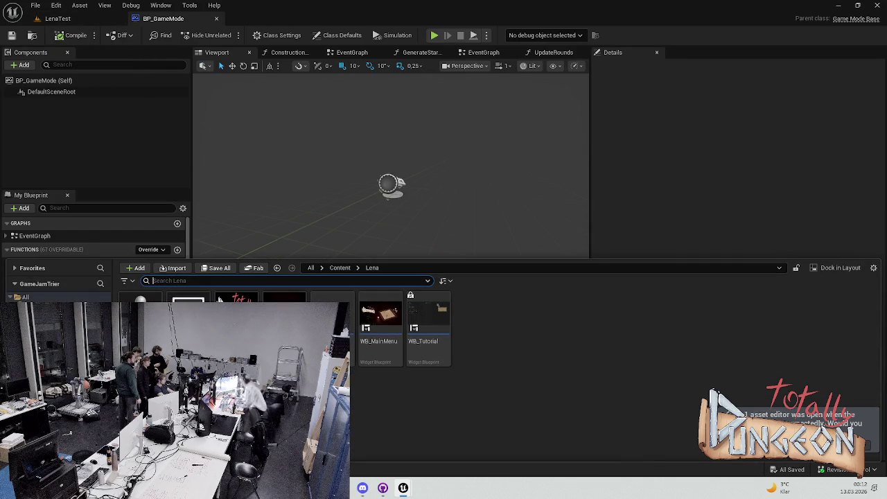
click(41, 347)
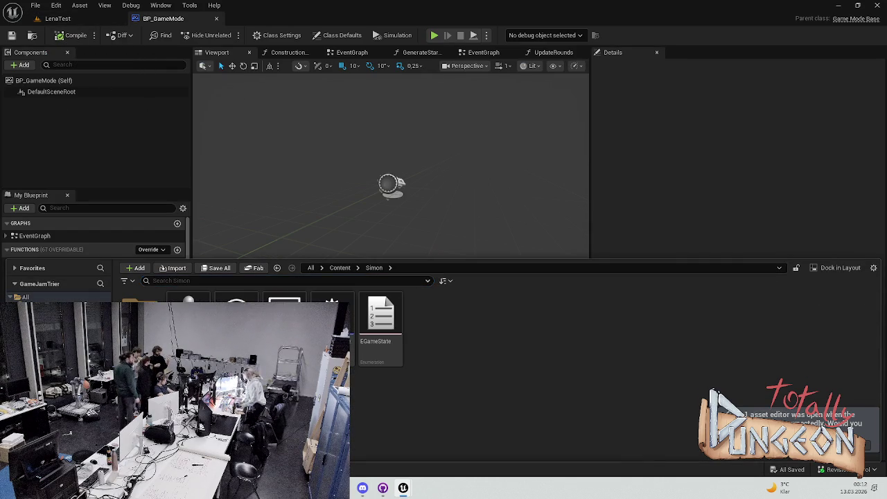
click(42, 360)
double_click(140, 326)
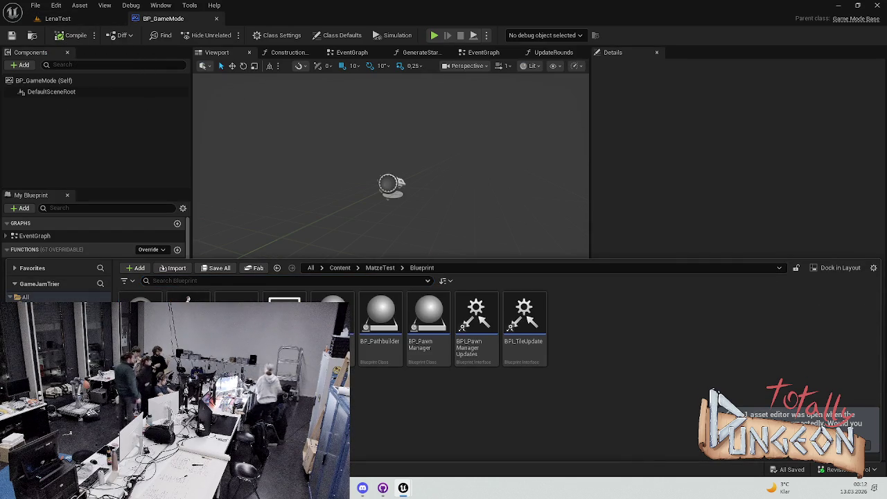
click(42, 346)
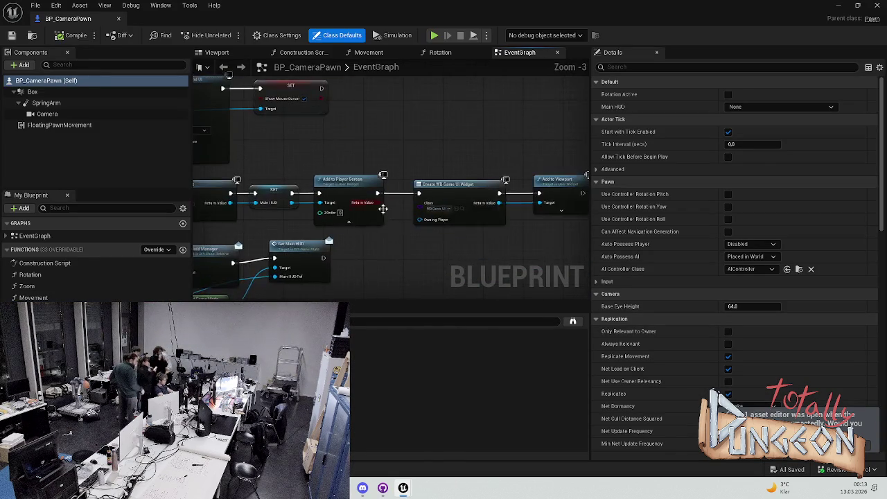
scroll(444, 240, up, 1)
scroll(444, 240, up, 1)
mouse_move(478, 236)
mouse_down()
mouse_move(277, 249)
mouse_move(467, 208)
mouse_move(542, 208)
mouse_move(441, 209)
mouse_move(430, 192)
mouse_up()
key(ctrl+space)
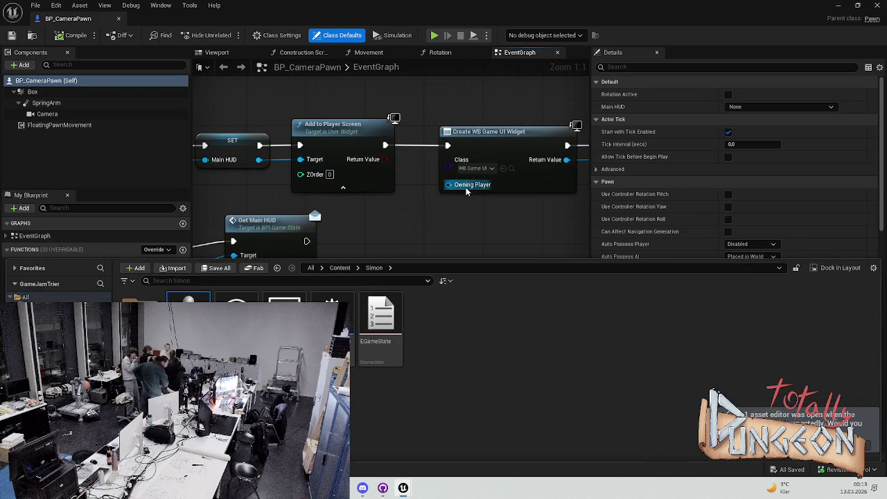
click(478, 219)
mouse_move(477, 218)
mouse_down()
mouse_move(374, 229)
mouse_move(375, 204)
mouse_up()
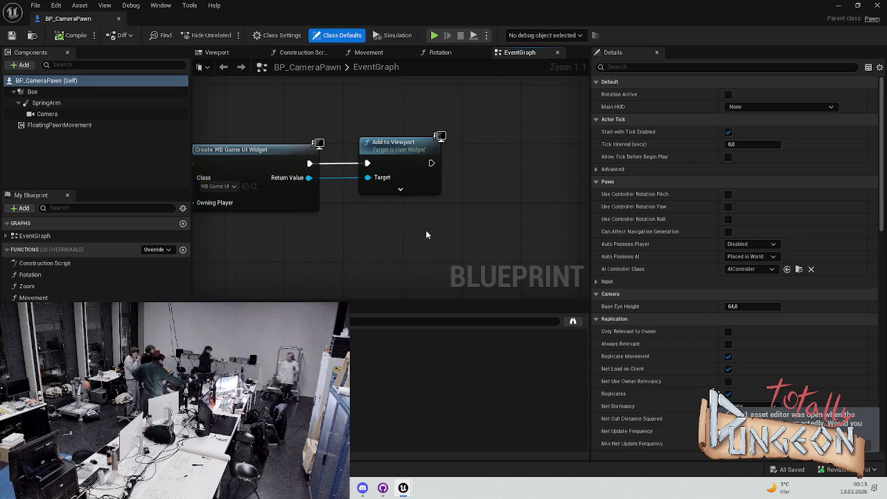
mouse_move(409, 230)
mouse_down()
mouse_move(471, 181)
mouse_move(488, 179)
mouse_move(506, 197)
mouse_up()
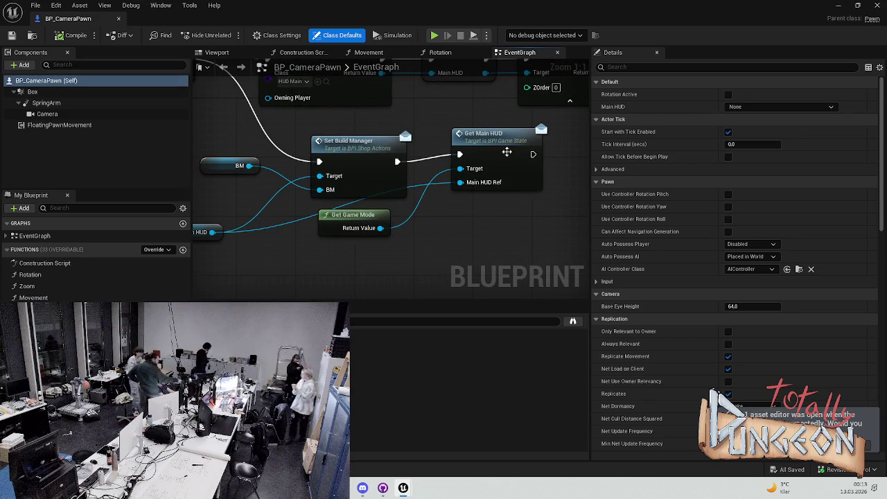
drag(513, 160, 512, 167)
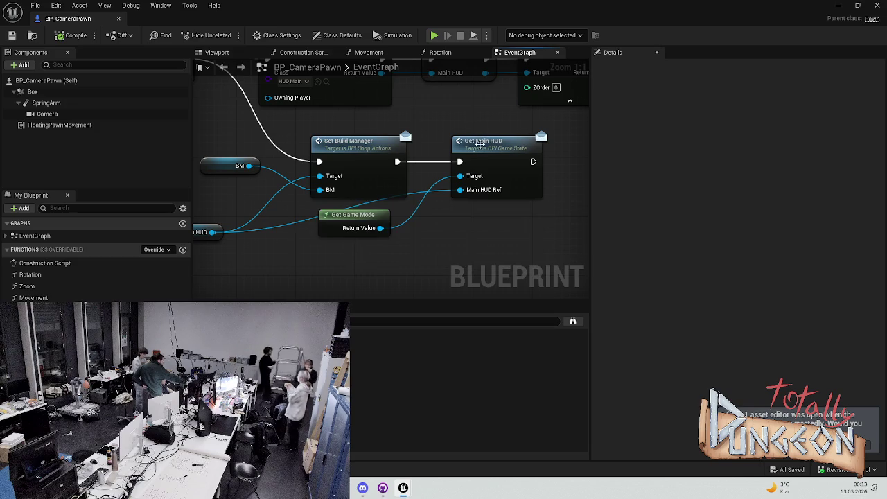
drag(526, 209, 409, 210)
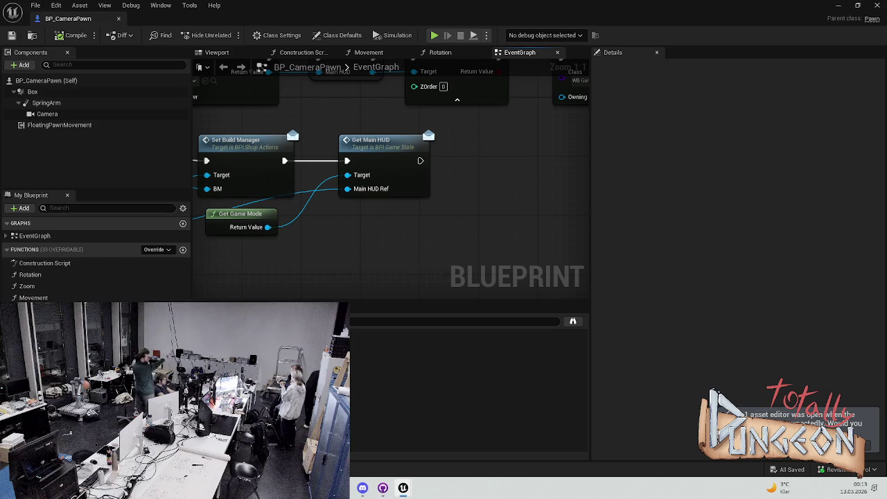
key(ctrl+space)
Step: Open BPI_GameState and add a new interface function named GetUI
double_click(331, 305)
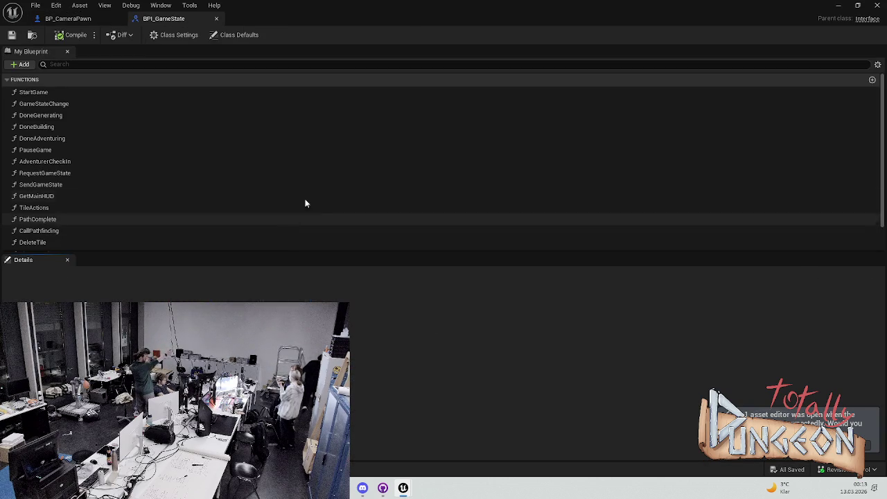
click(23, 64)
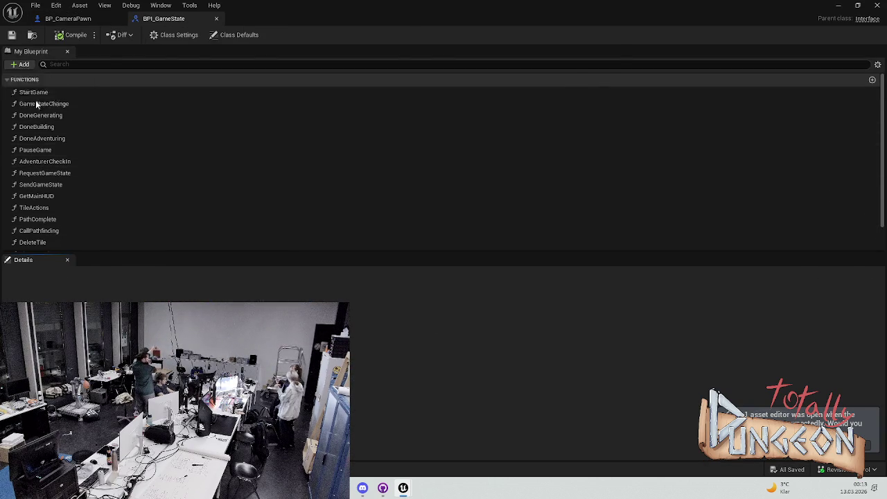
click(34, 98)
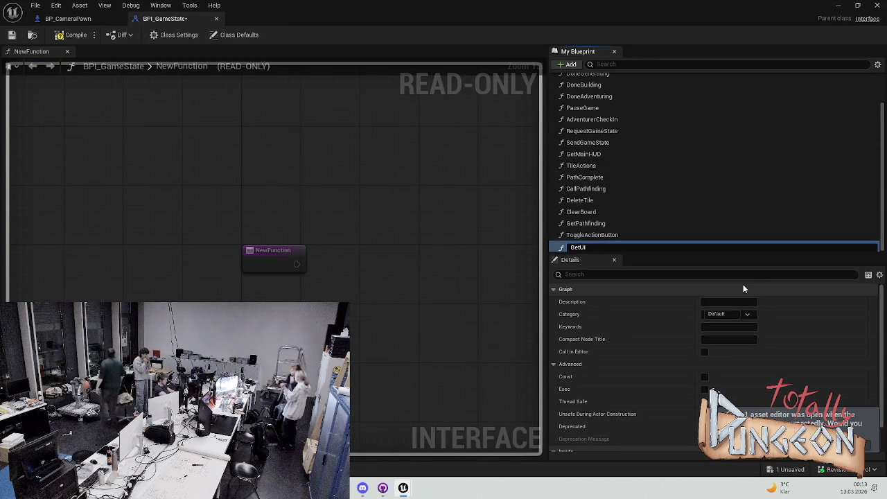
text(GetUI)
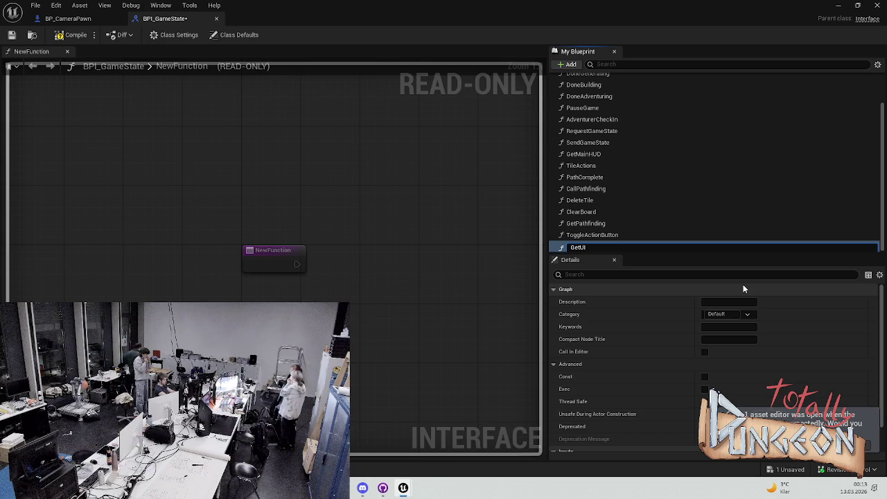
key(Return)
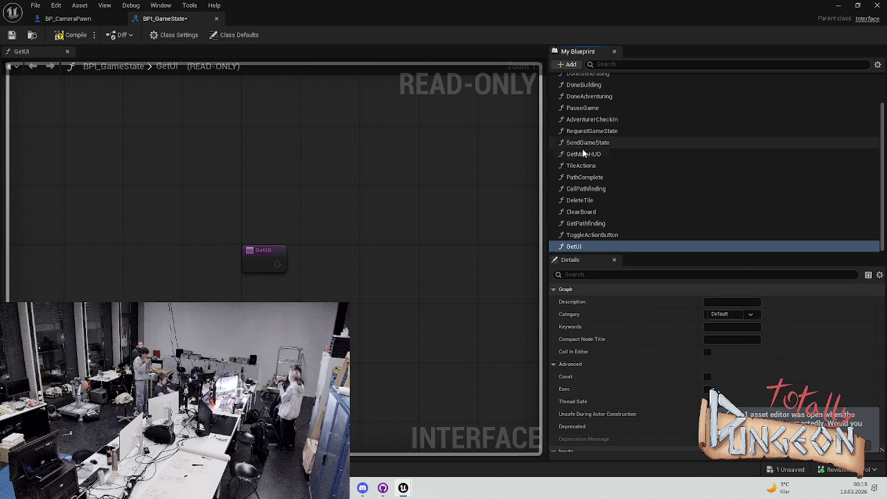
Step: Check GetMainHUD's MainHUD_Ref input type, then return to GetUI and add an input parameter
click(585, 154)
double_click(596, 155)
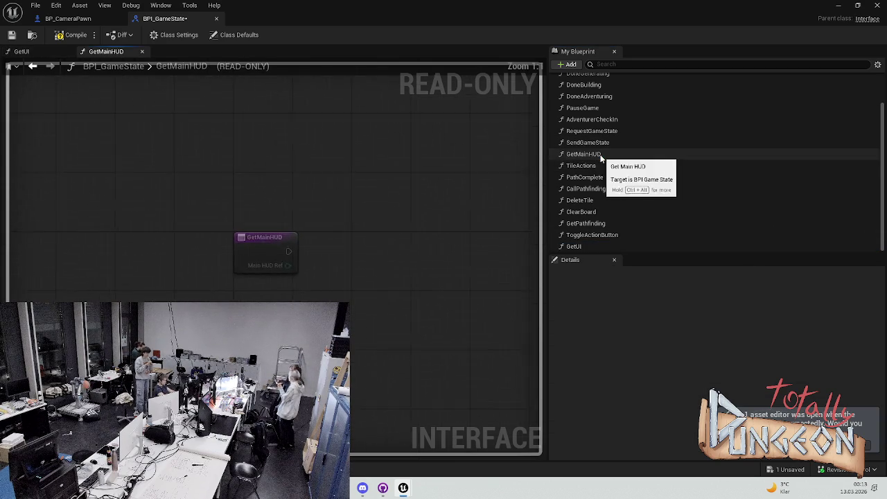
click(274, 275)
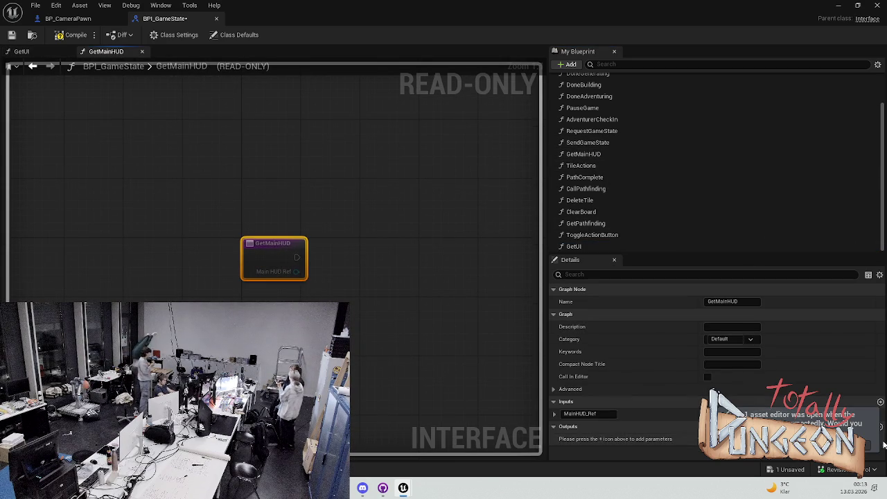
click(751, 413)
click(752, 413)
double_click(578, 247)
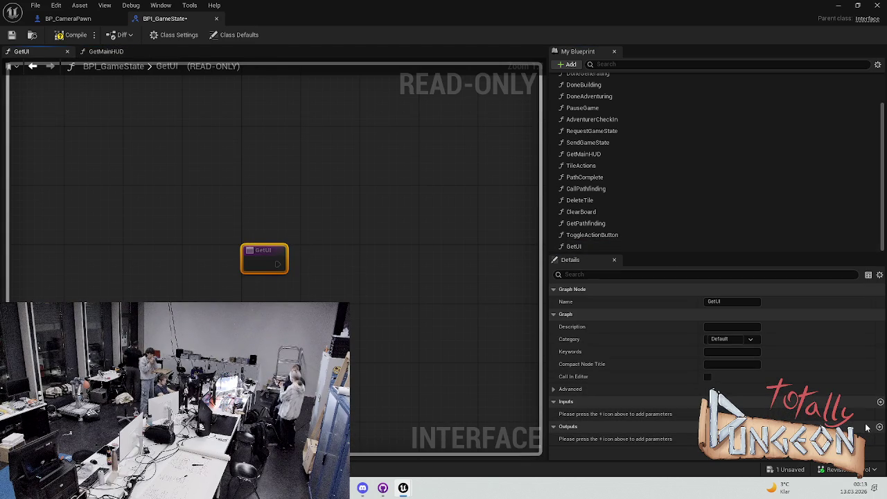
click(879, 402)
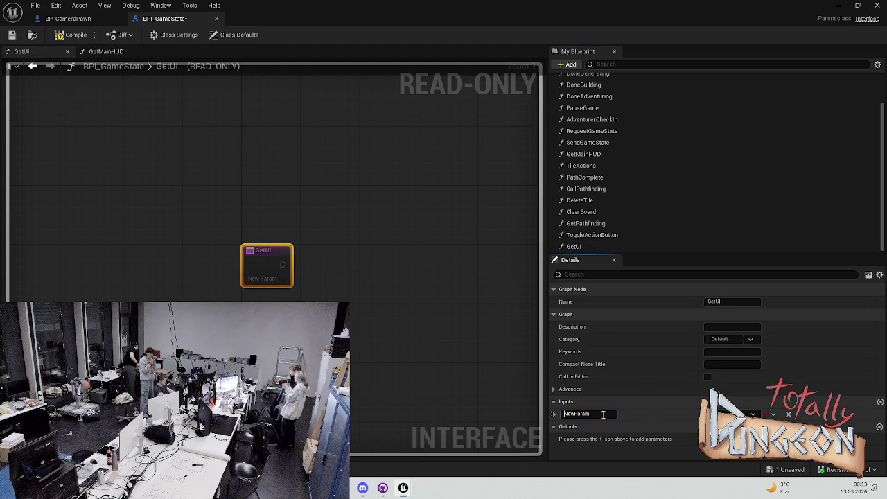
Step: Name GetUI's input UI, make it a Widget object reference, and save BPI_GameState
key(ctrl+a)
text(UI)
key(Return)
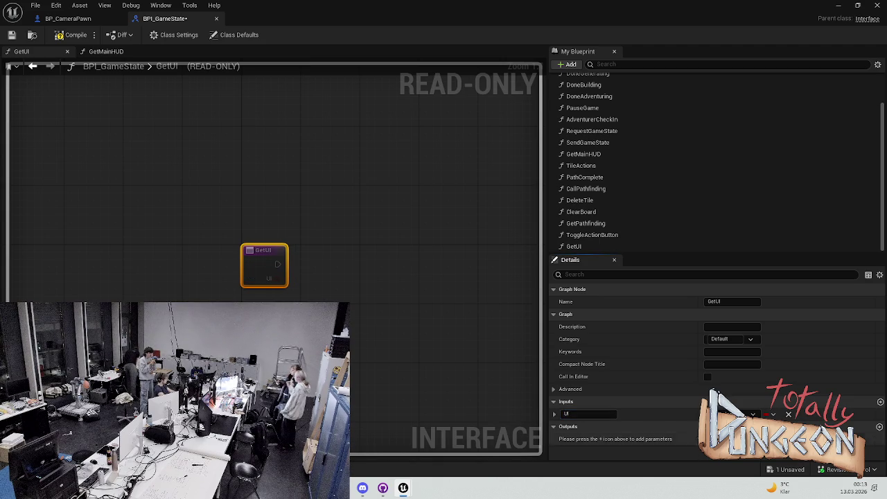
click(720, 413)
text(W)
mouse_move(724, 395)
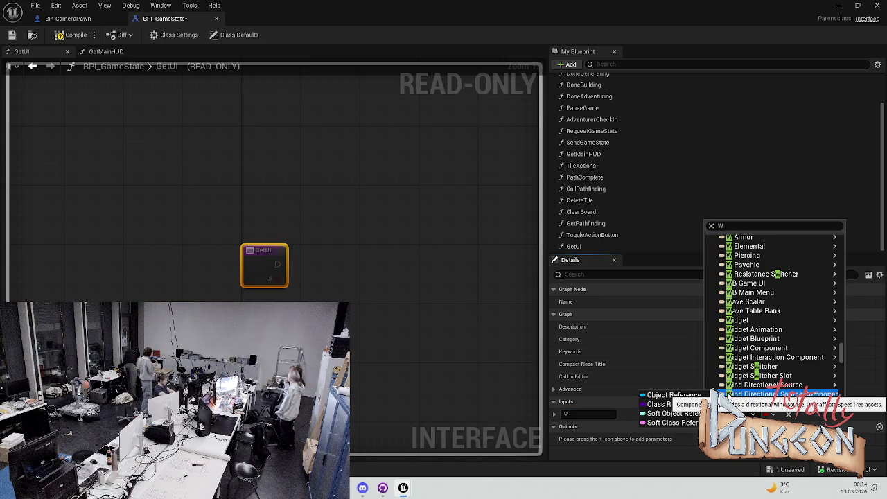
click(751, 225)
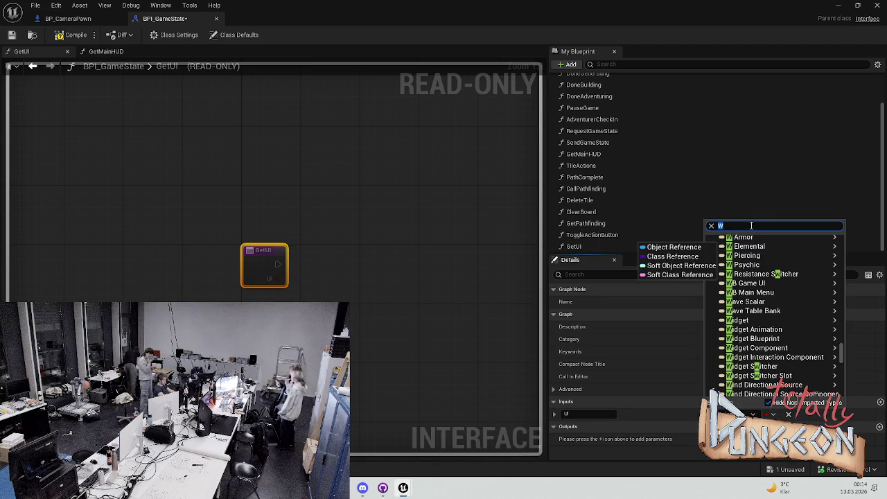
text(idget)
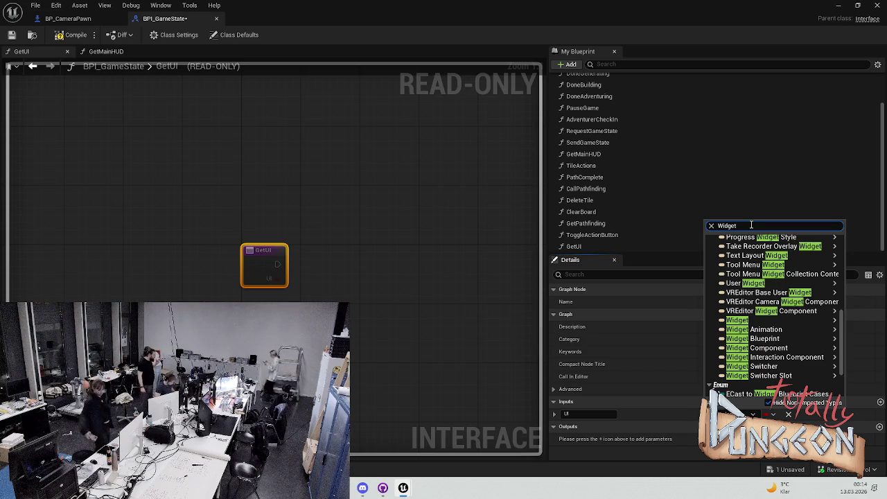
mouse_move(764, 334)
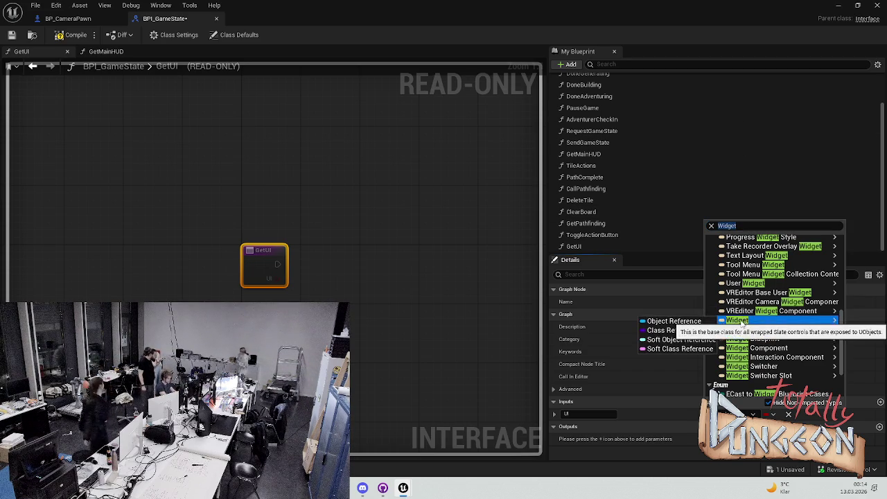
click(673, 311)
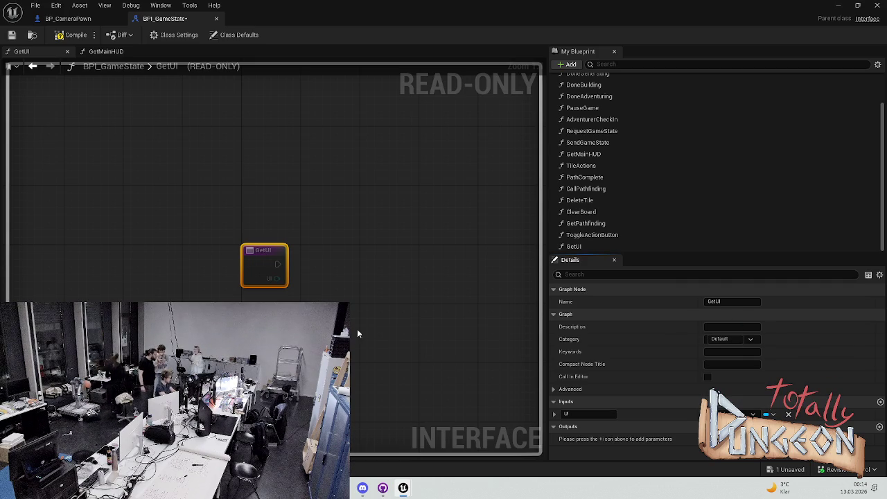
click(387, 302)
key(ctrl+s)
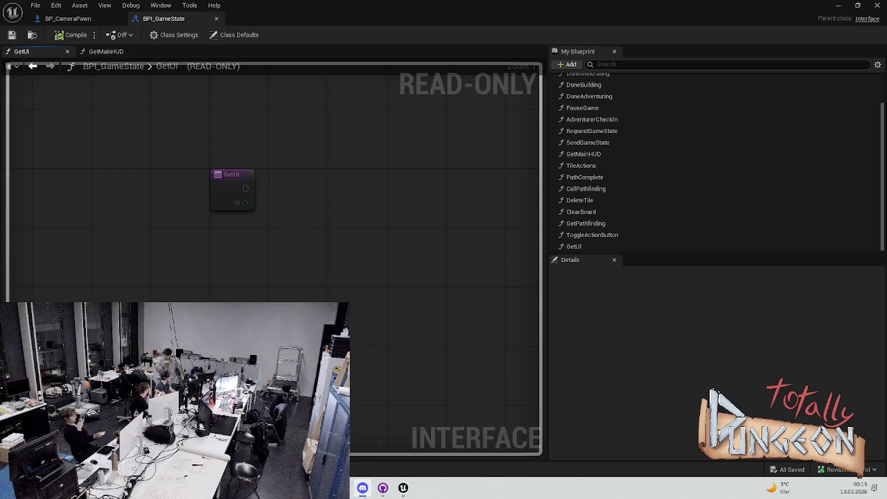
Step: Switch to BP_CameraPawn's event graph and bring the Create HUD Main Widget node into view
click(75, 20)
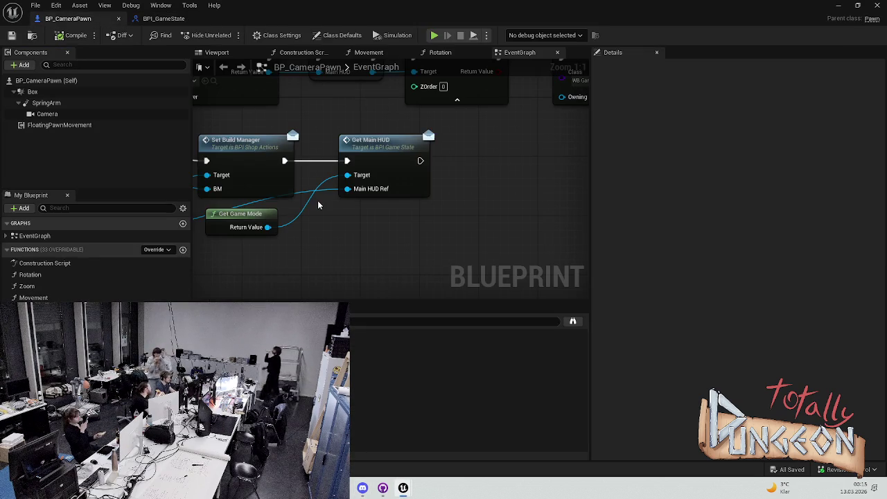
mouse_move(444, 178)
mouse_down()
mouse_move(368, 182)
mouse_move(447, 145)
mouse_move(532, 175)
mouse_up()
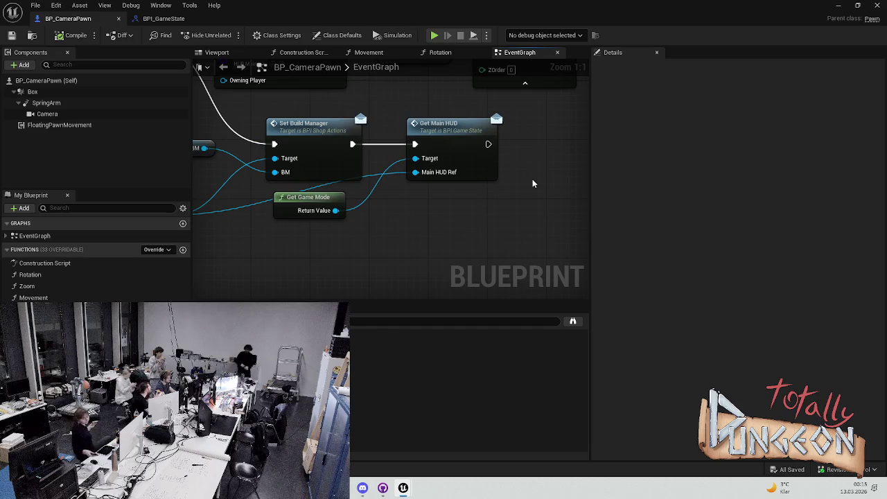
mouse_move(418, 224)
mouse_down()
mouse_move(441, 182)
mouse_move(451, 192)
mouse_move(364, 231)
mouse_up()
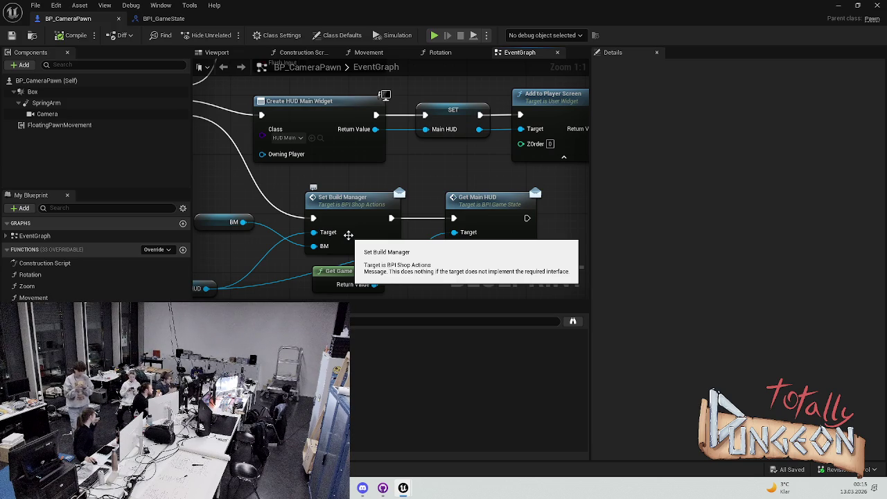
scroll(348, 235, down, 2)
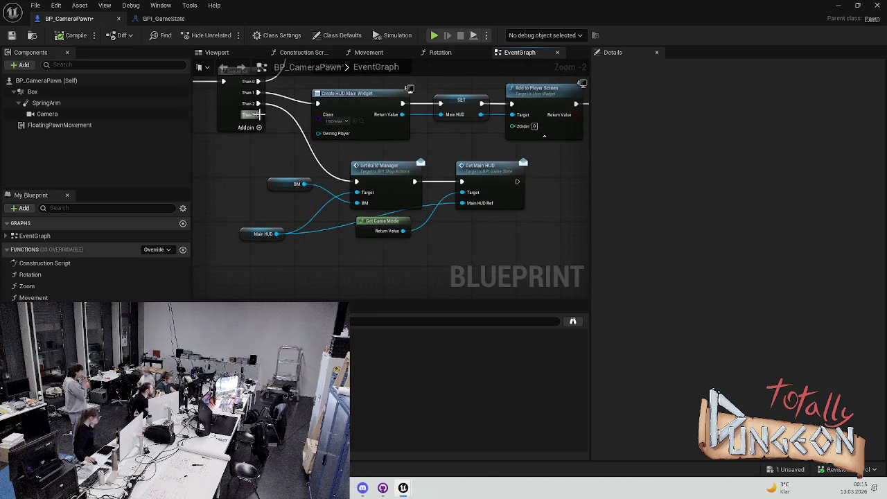
Step: Run Set Build Manager from the Sequence's Then 3 and move its node group lower
drag(258, 103, 258, 114)
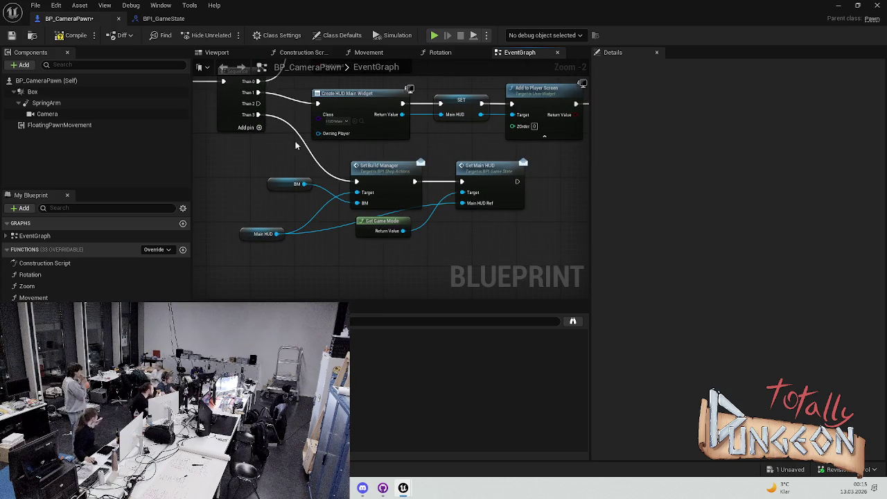
drag(532, 161, 212, 277)
drag(371, 168, 367, 251)
click(371, 192)
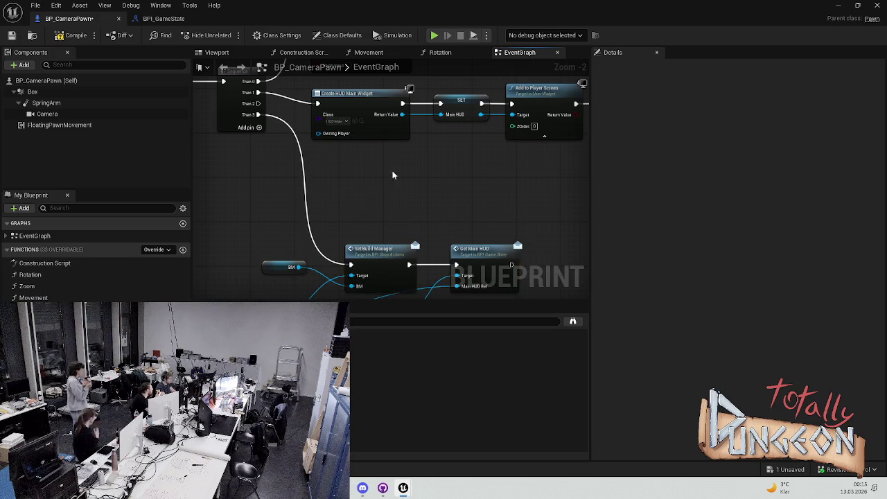
Step: Tidy the row of widget nodes into place and save the blueprint
scroll(371, 192, down, 4)
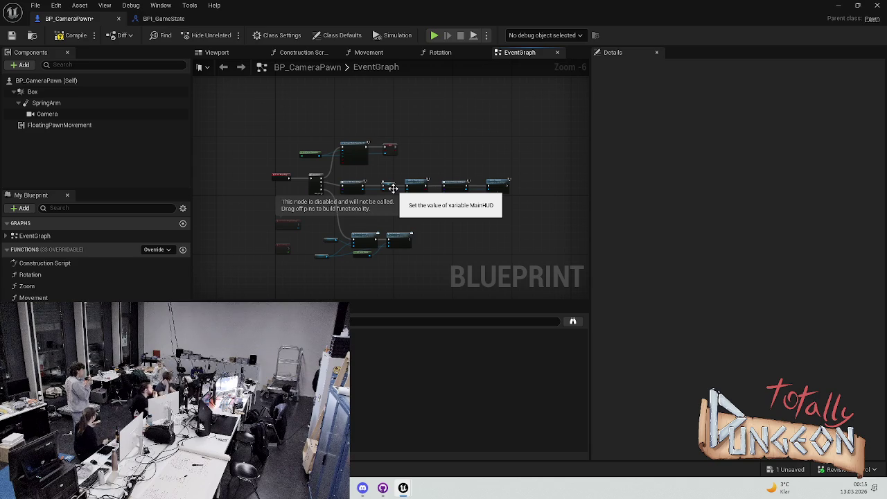
scroll(392, 188, up, 5)
scroll(416, 174, down, 5)
mouse_move(492, 151)
mouse_down()
mouse_move(453, 154)
mouse_move(344, 193)
mouse_move(370, 175)
mouse_up()
click(370, 175)
key(ctrl+s)
Step: Shift the Set Input Mode and SET nodes up slightly
scroll(370, 177, up, 2)
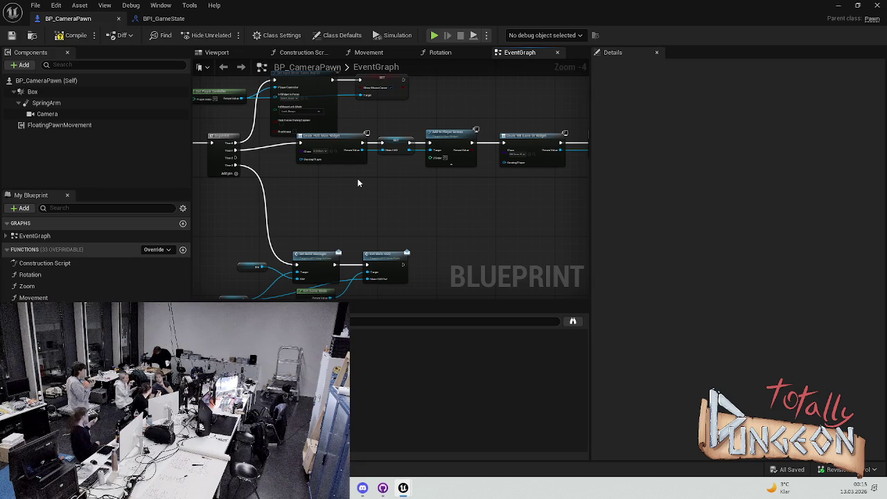
scroll(382, 174, up, 2)
scroll(370, 226, down, 2)
scroll(477, 157, up, 2)
scroll(448, 134, down, 2)
mouse_move(447, 134)
mouse_down()
mouse_move(308, 114)
mouse_move(311, 96)
mouse_up()
click(378, 154)
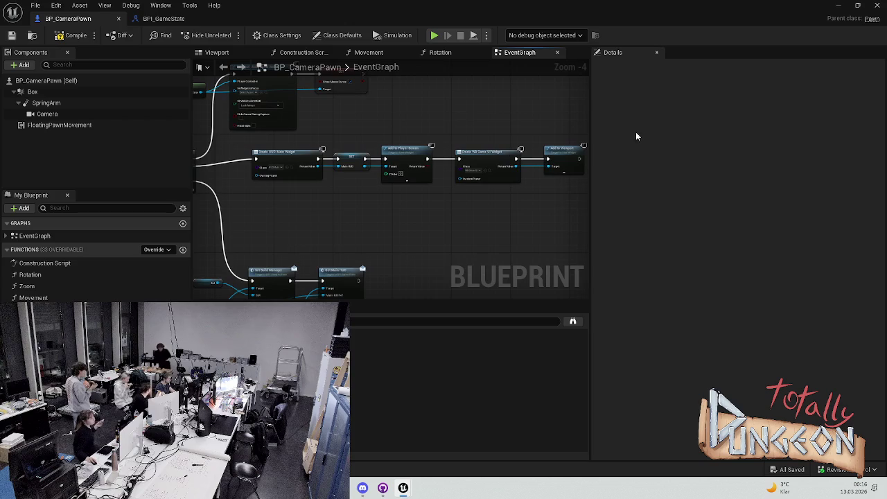
Step: Select the widget creation row and paste a copy of it below
mouse_move(574, 130)
mouse_down()
mouse_move(287, 194)
mouse_move(312, 181)
mouse_move(303, 183)
mouse_move(305, 198)
mouse_up()
click(280, 198)
key(ctrl+v)
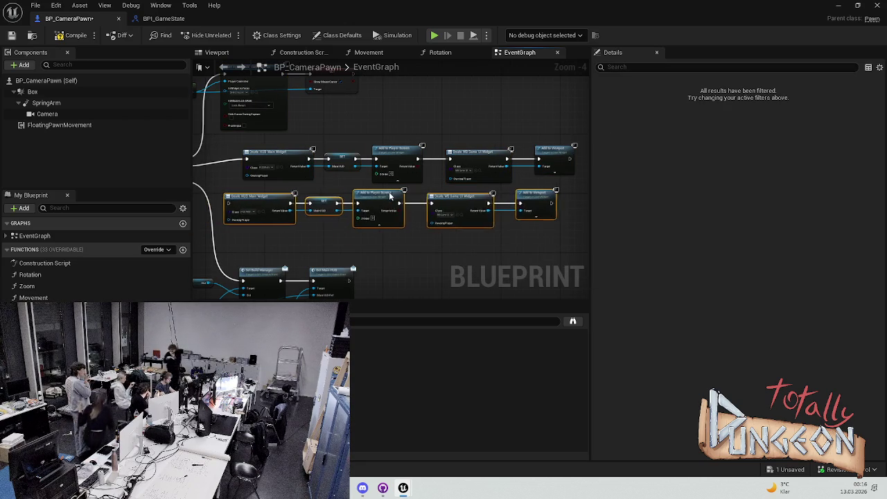
Step: Wire the Sequence's Then 2 into the pasted widget row and add a new variable
click(354, 191)
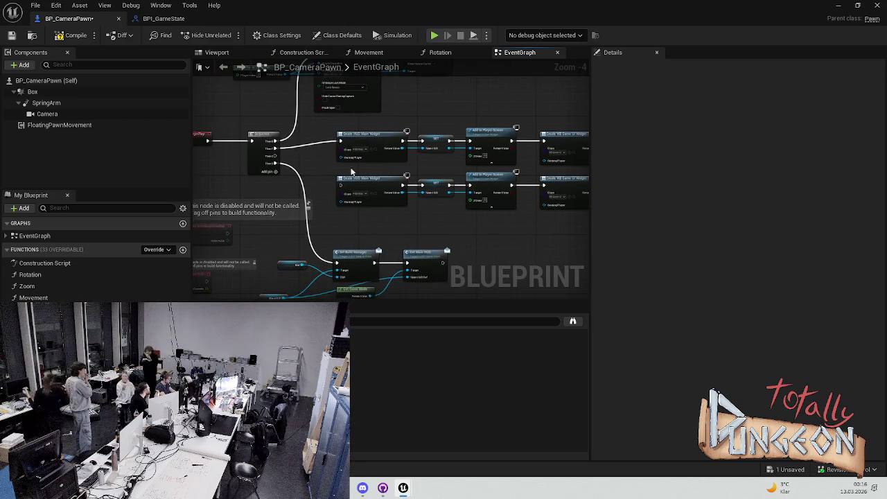
mouse_move(275, 156)
mouse_down()
mouse_move(351, 185)
mouse_move(340, 185)
mouse_up()
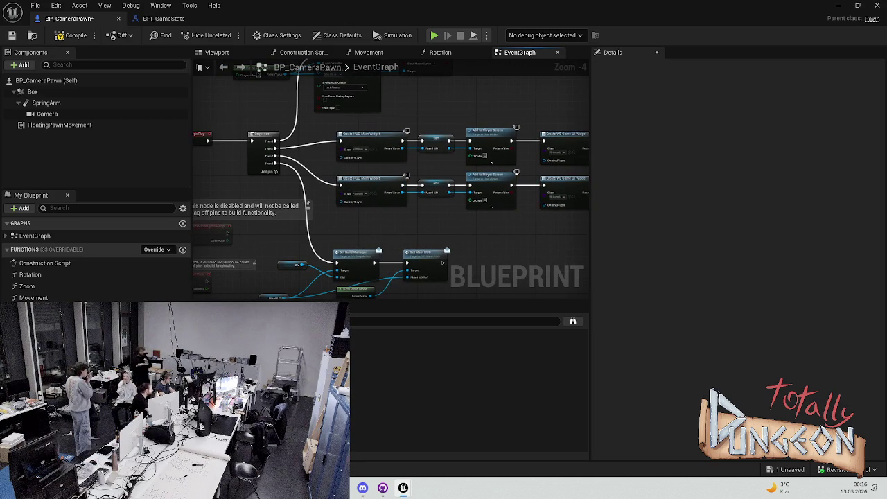
click(182, 324)
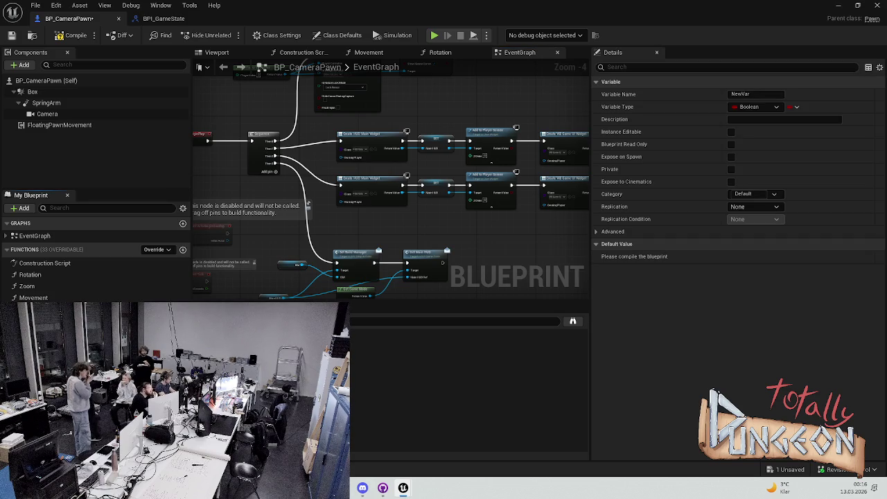
text(UI)
click(139, 334)
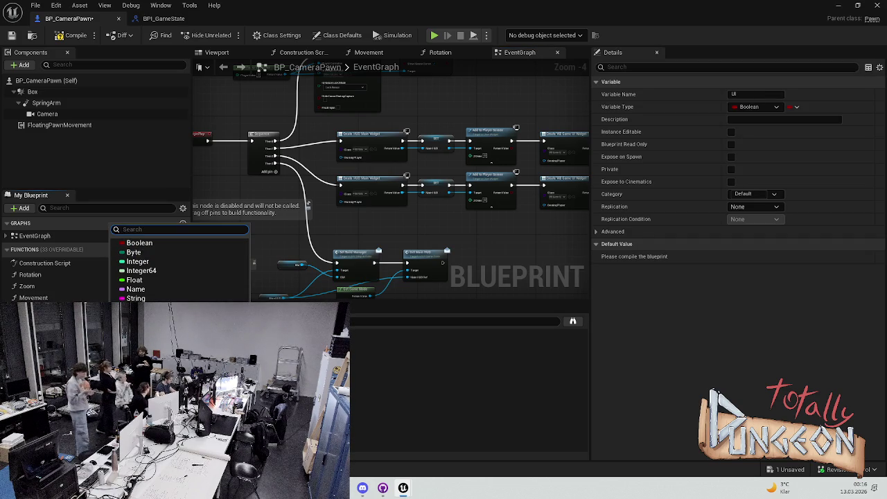
Step: Make the new variable UI with type WB Game UI
key(ctrl+space)
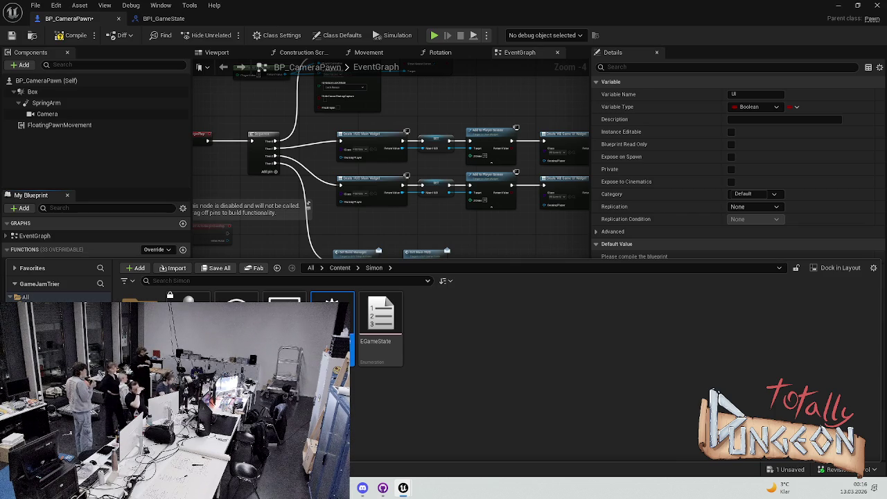
key(alt+Left)
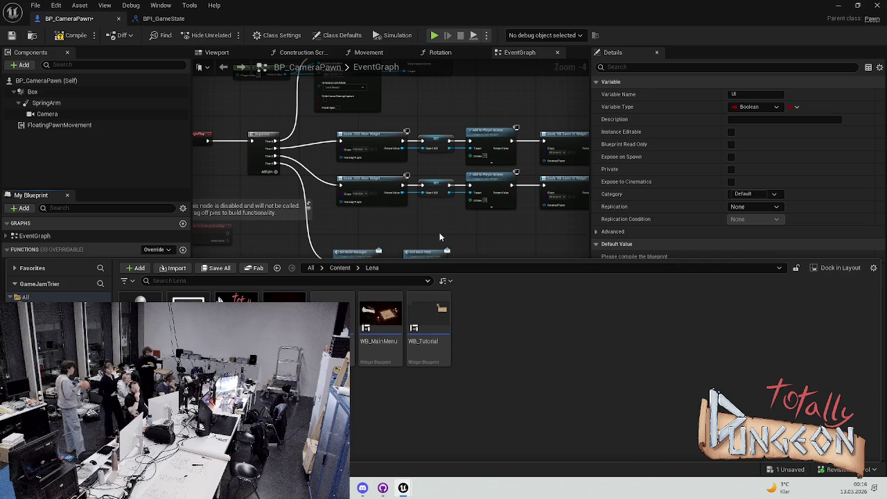
click(437, 236)
click(173, 308)
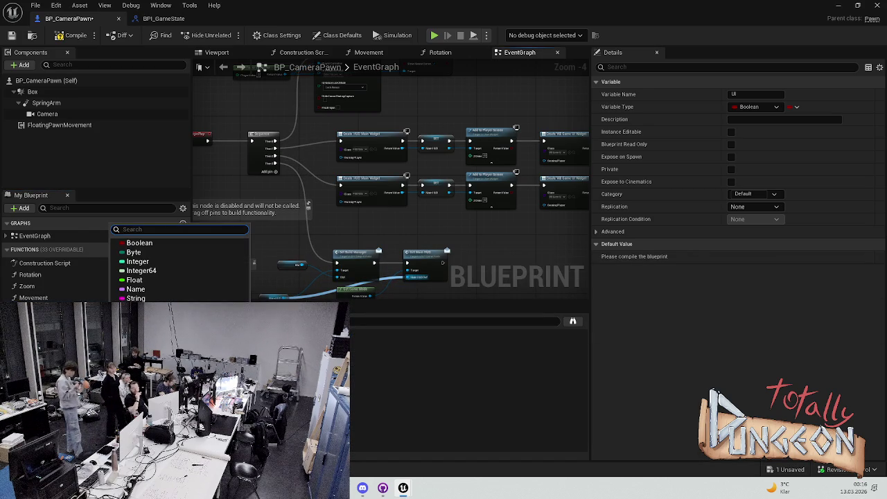
text(Game)
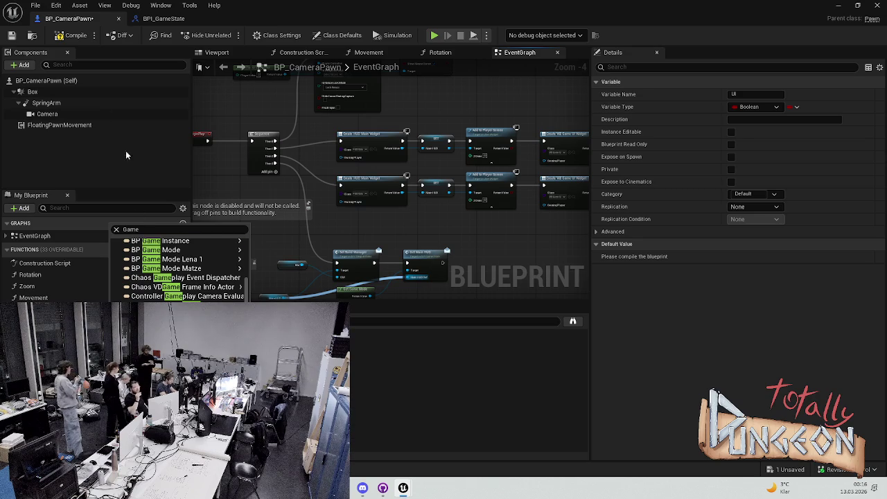
click(151, 229)
text(UI)
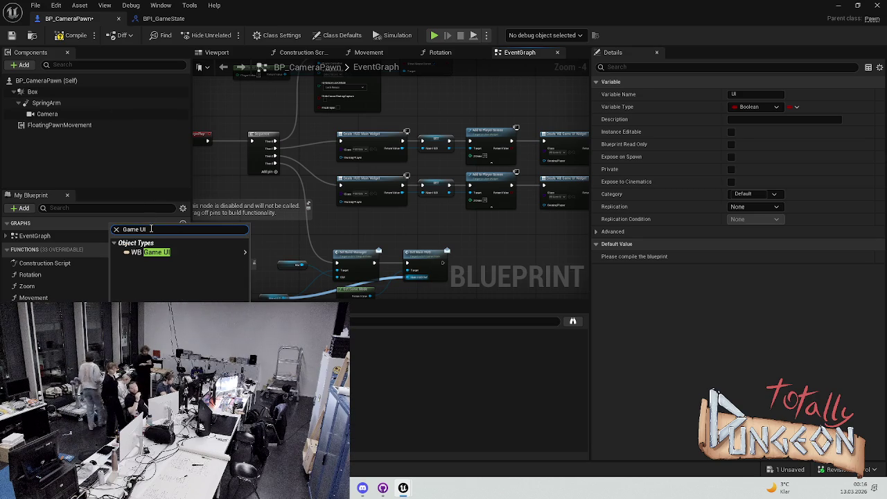
click(156, 252)
key(ctrl+s)
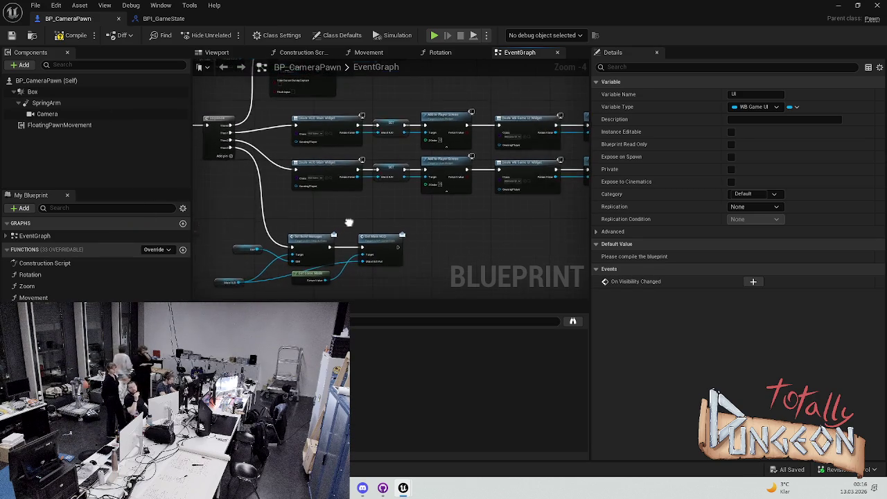
Step: Delete the copied row's SET Main HUD node
click(388, 172)
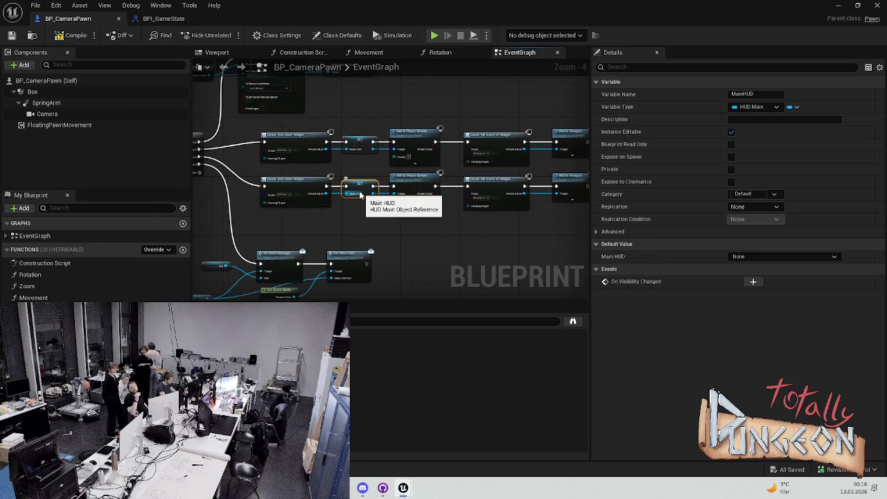
scroll(381, 187, up, 5)
key(Delete)
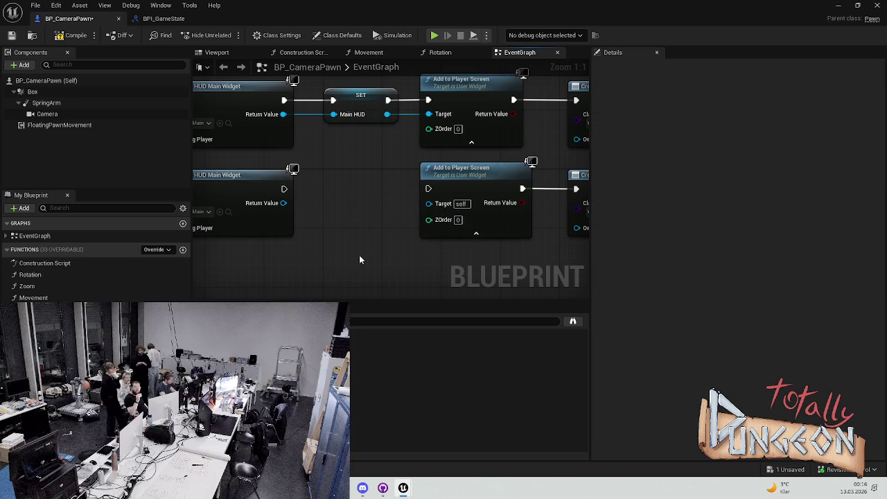
Step: Place a SET UI node in the copied row and wire it into Add to Player Screen
drag(60, 337, 305, 182)
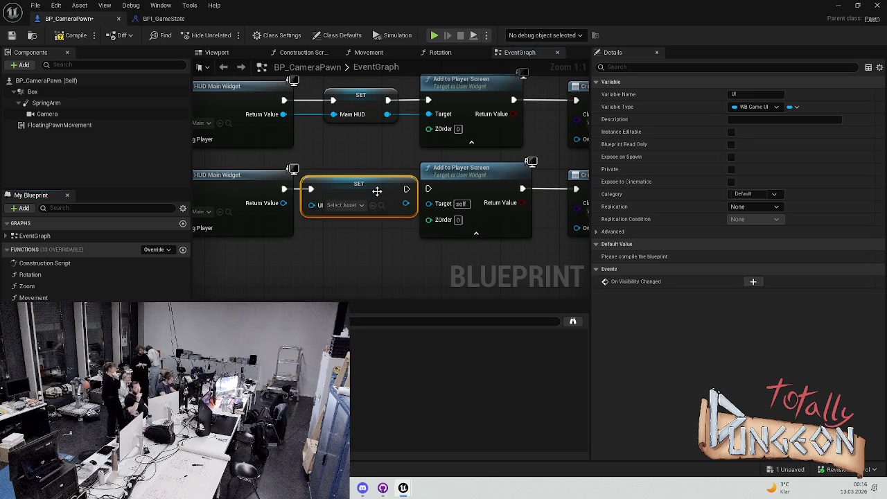
drag(406, 188, 428, 189)
drag(283, 203, 309, 208)
click(284, 203)
click(311, 242)
click(294, 236)
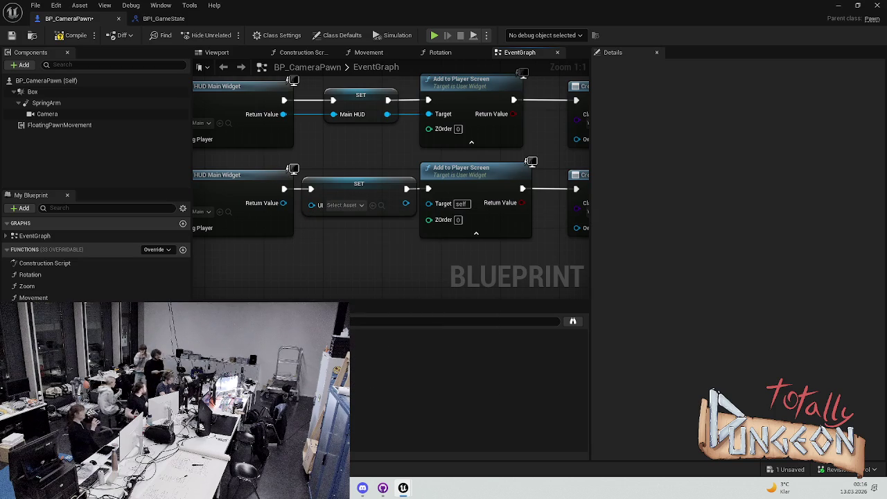
click(343, 206)
click(343, 205)
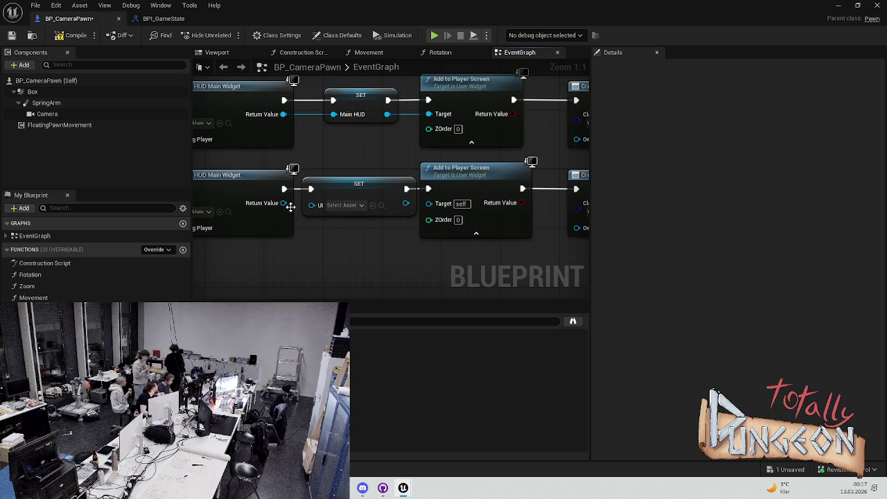
scroll(343, 243, down, 3)
Step: Set the copied widget's class to WB Game UI, feed it to SET UI, and compile
click(351, 142)
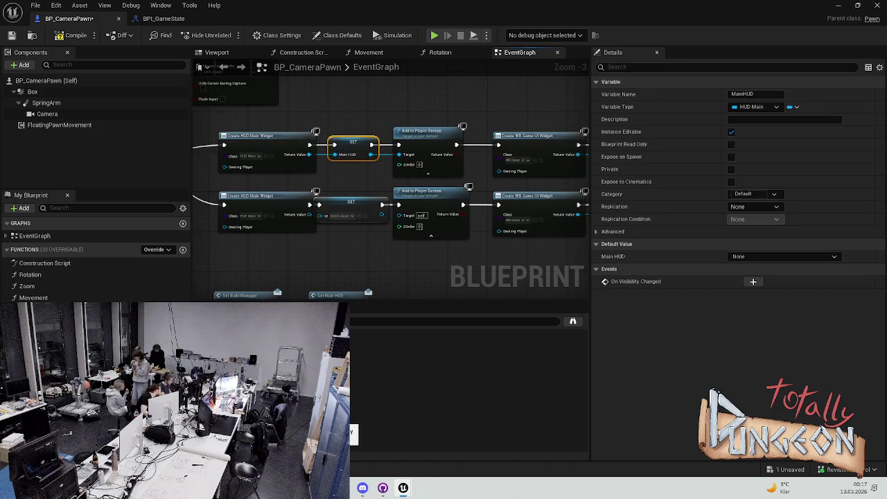
scroll(320, 253, up, 3)
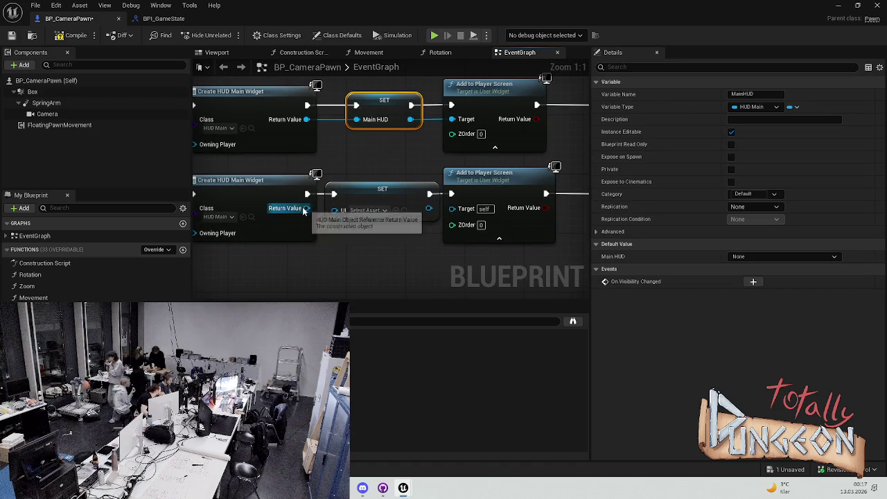
drag(318, 288, 371, 275)
click(271, 203)
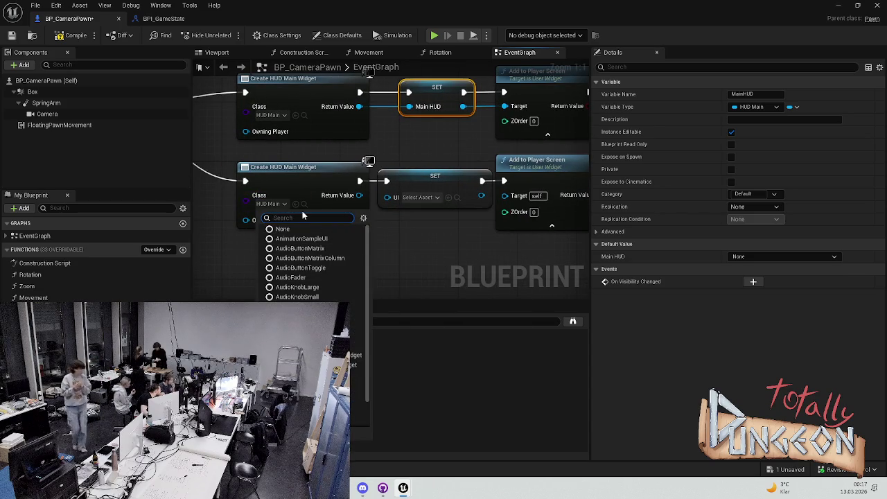
text(hud)
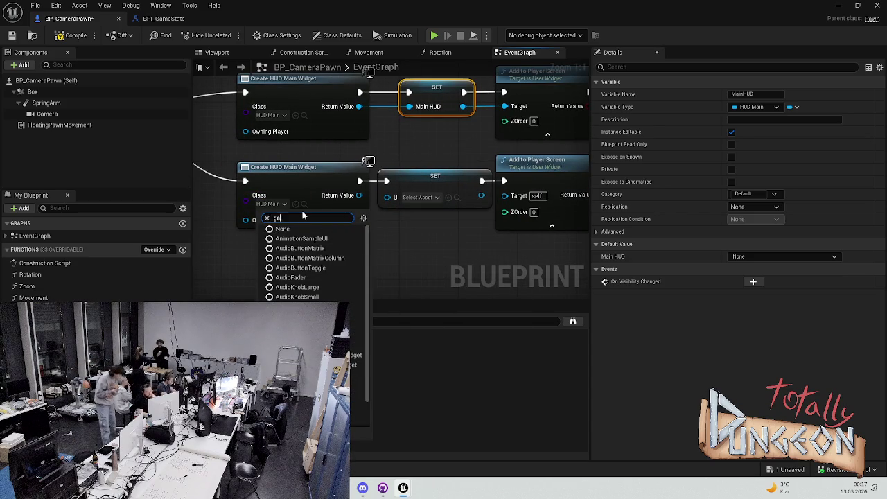
click(280, 229)
drag(359, 195, 439, 189)
click(425, 189)
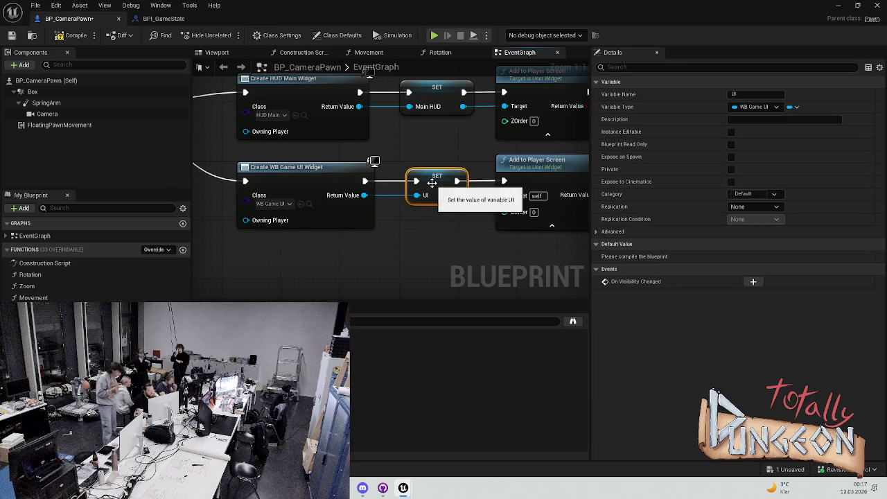
click(421, 234)
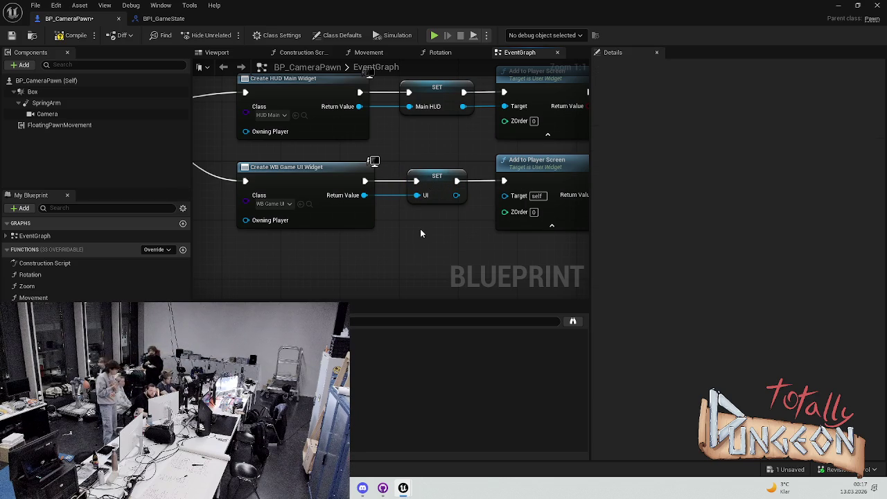
click(75, 36)
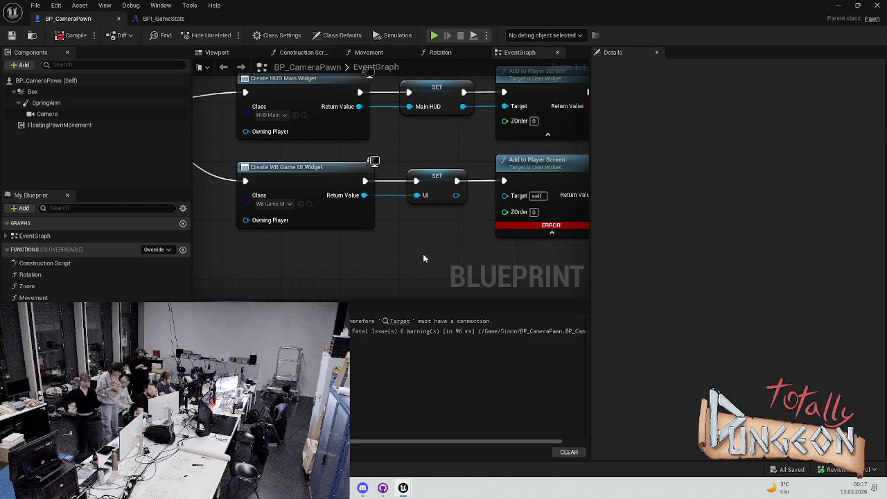
Step: Wire the UI variable into Add to Player Screen's Target and locate the Create Widget nodes
drag(397, 193, 445, 194)
scroll(387, 242, right, 5)
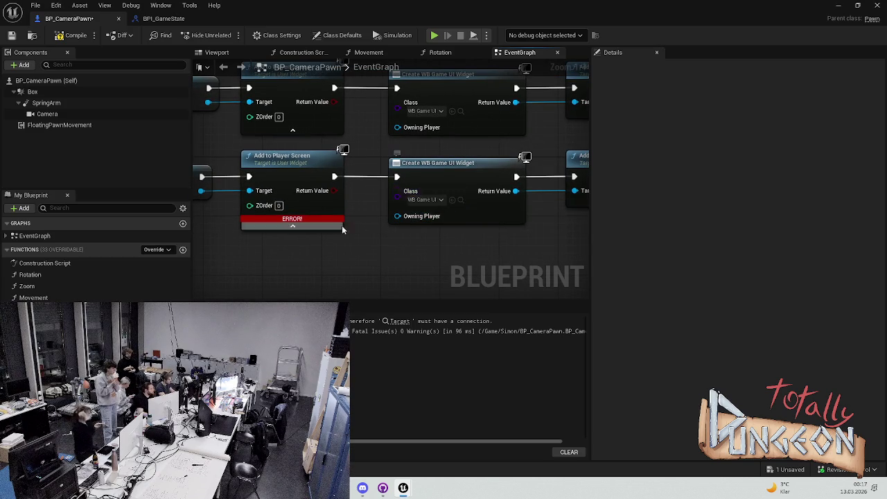
drag(341, 228, 365, 226)
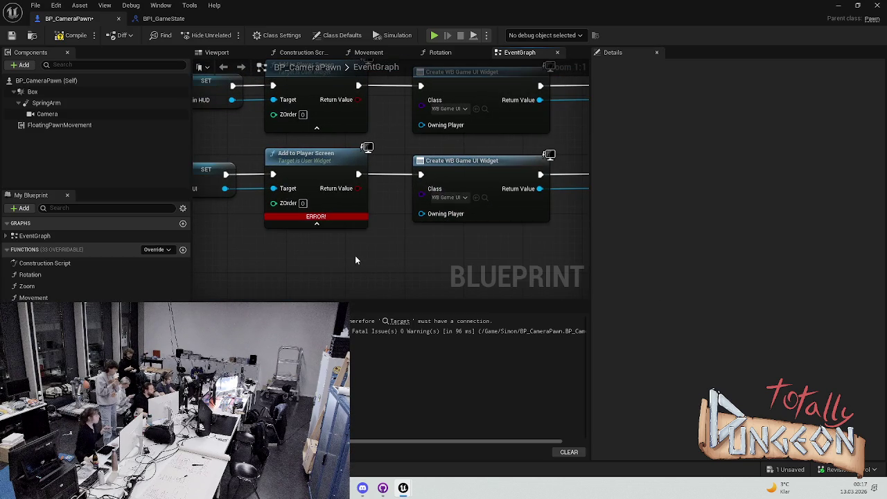
scroll(388, 251, down, 2)
mouse_move(399, 248)
mouse_down()
mouse_move(495, 238)
mouse_move(350, 253)
mouse_up()
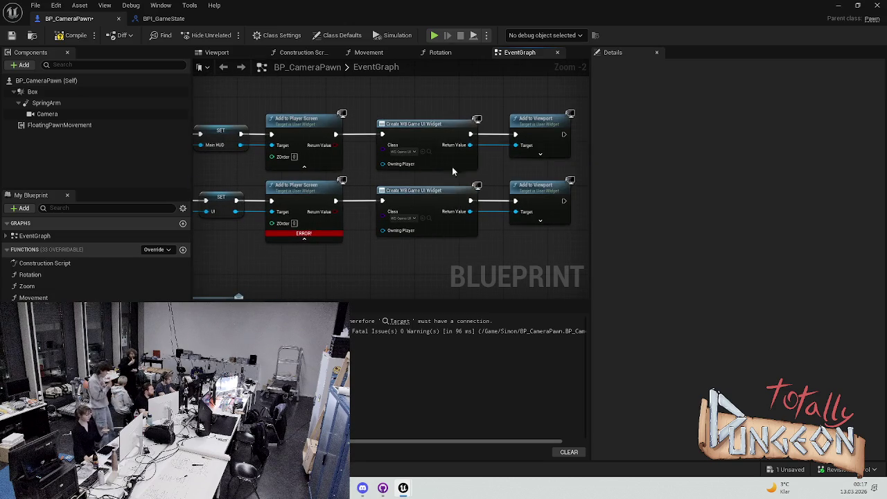
drag(446, 197, 445, 177)
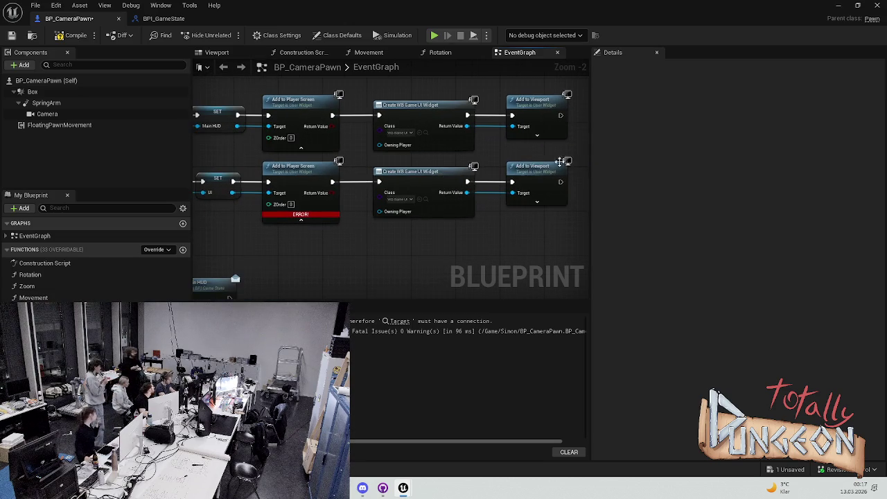
scroll(437, 205, down, 1)
scroll(437, 205, down, 1)
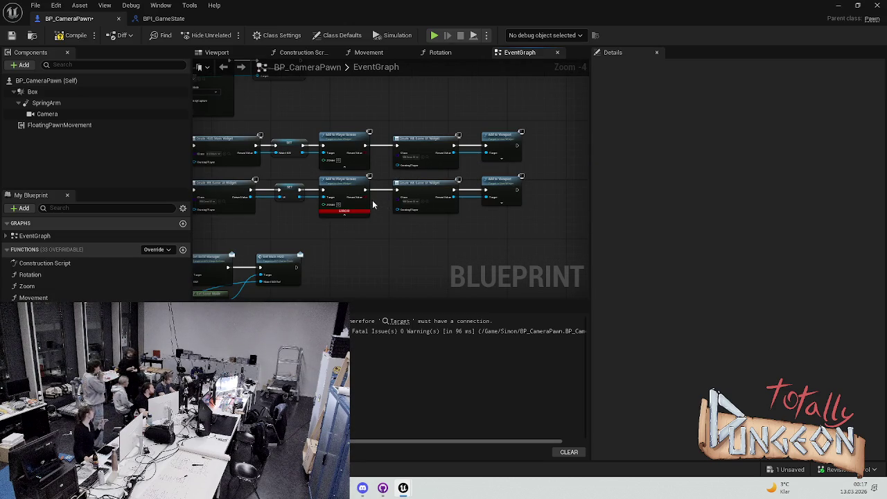
Step: Delete the lower row of widget nodes and the leftover Create WB Game UI Widget node
drag(543, 193, 279, 214)
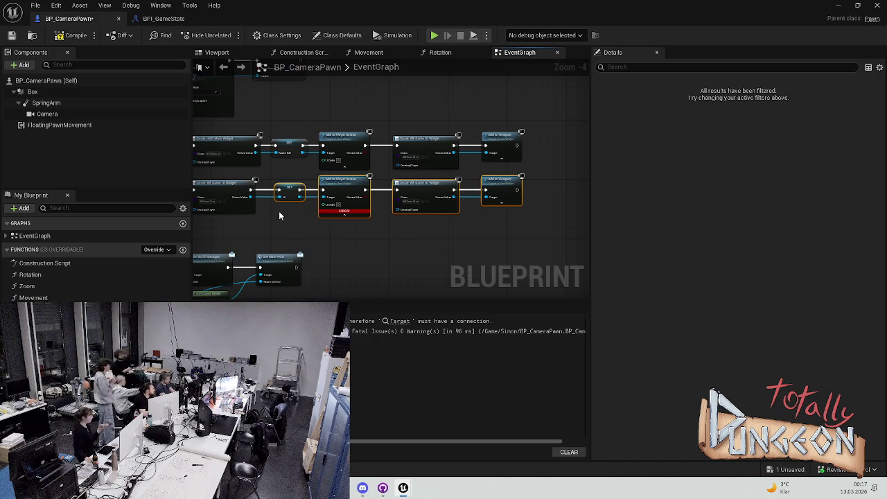
key(Delete)
drag(270, 203, 373, 176)
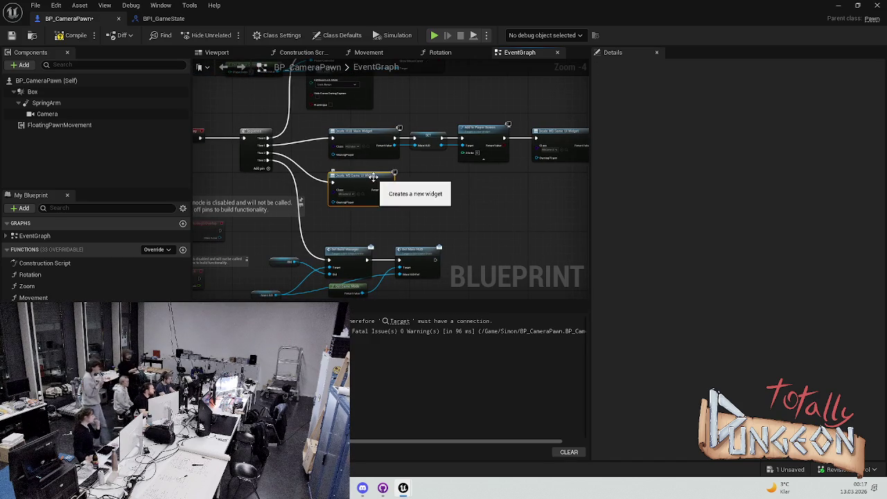
key(Delete)
scroll(290, 182, up, 4)
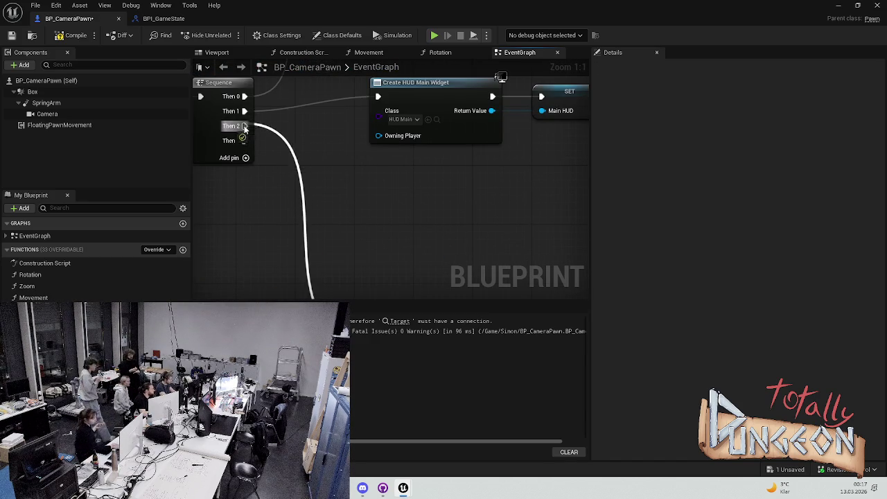
Step: Change the Sequence's Then 3 link and move the remaining node group up under the Sequence
right_click(242, 141)
click(280, 189)
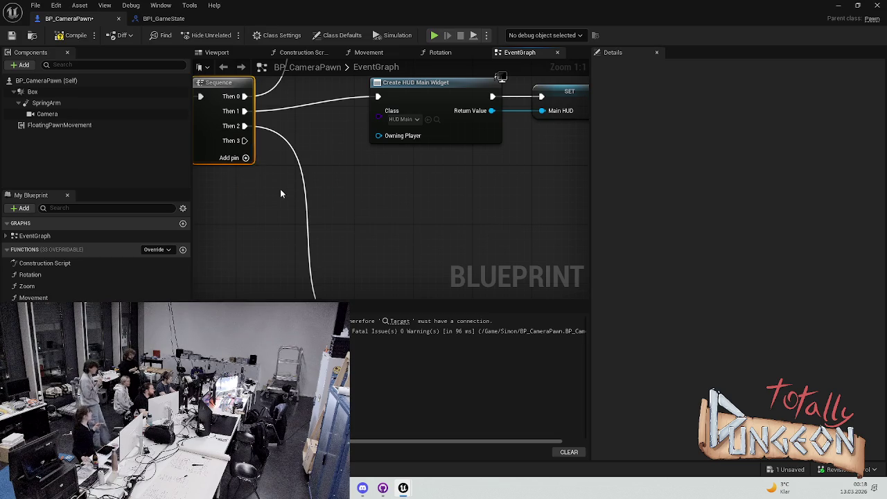
scroll(363, 173, down, 5)
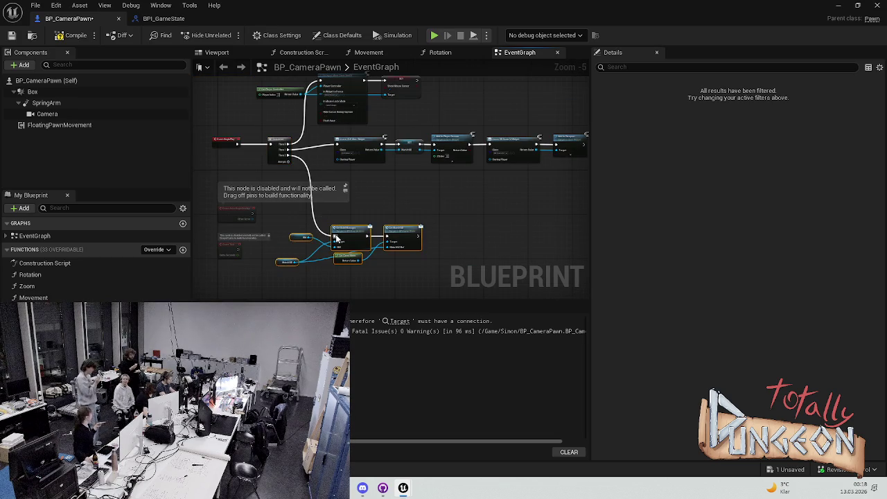
drag(343, 236, 354, 197)
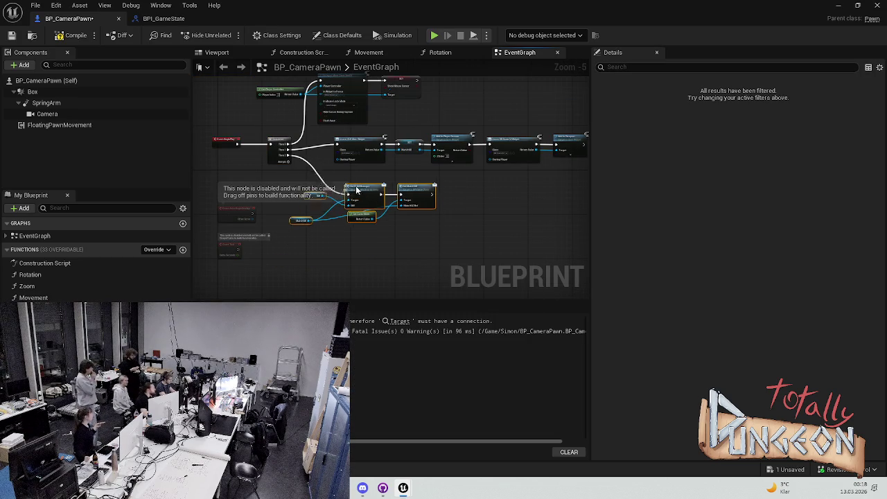
click(470, 211)
scroll(270, 198, up, 4)
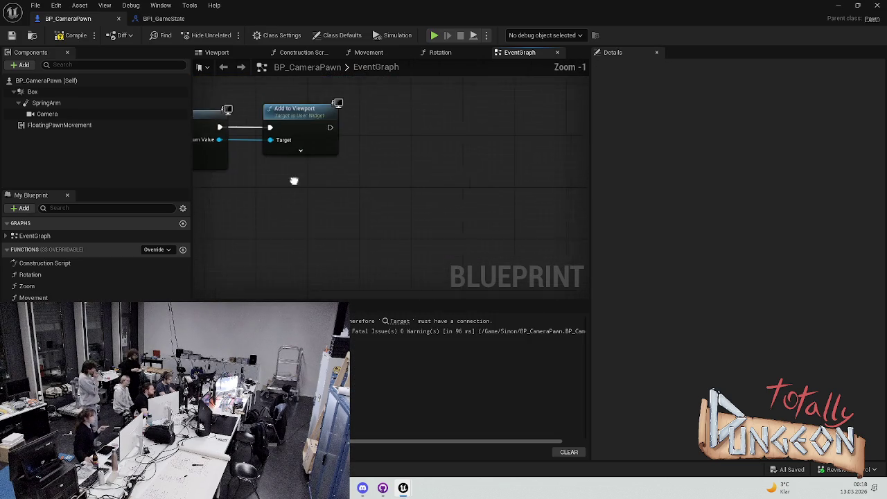
Step: Insert a SET UI node between Create WB Game UI Widget and Add to Viewport, feeding Target
drag(301, 172, 298, 227)
drag(305, 155, 367, 155)
mouse_move(41, 315)
mouse_down()
mouse_move(223, 175)
mouse_move(244, 190)
mouse_move(305, 163)
mouse_move(295, 131)
mouse_move(309, 185)
mouse_move(292, 176)
mouse_move(305, 170)
mouse_up()
click(293, 179)
alt+click(357, 185)
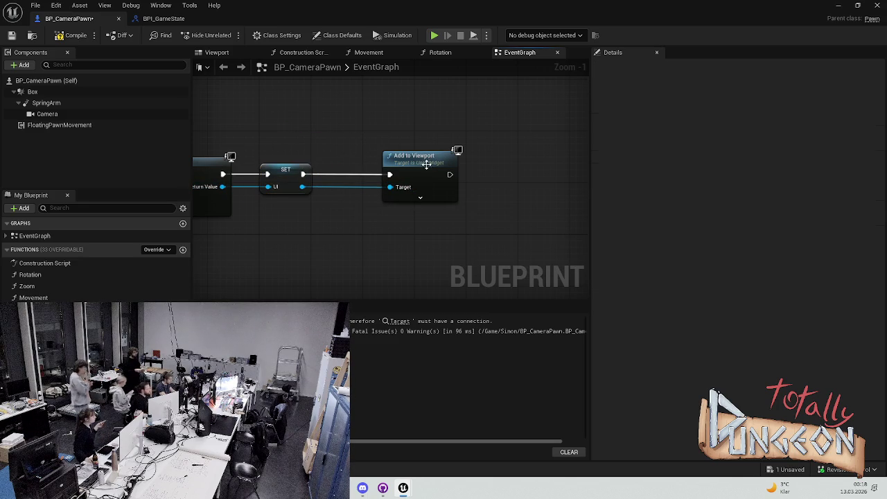
drag(425, 164, 396, 166)
click(319, 179)
Step: Save and recompile BP_CameraPawn, this time without errors
drag(320, 180, 391, 172)
key(ctrl+s)
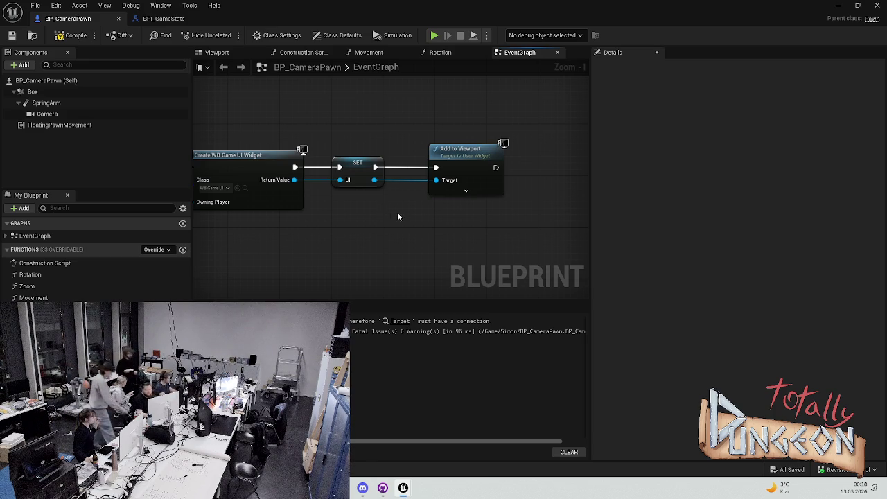
scroll(314, 253, down, 1)
click(76, 35)
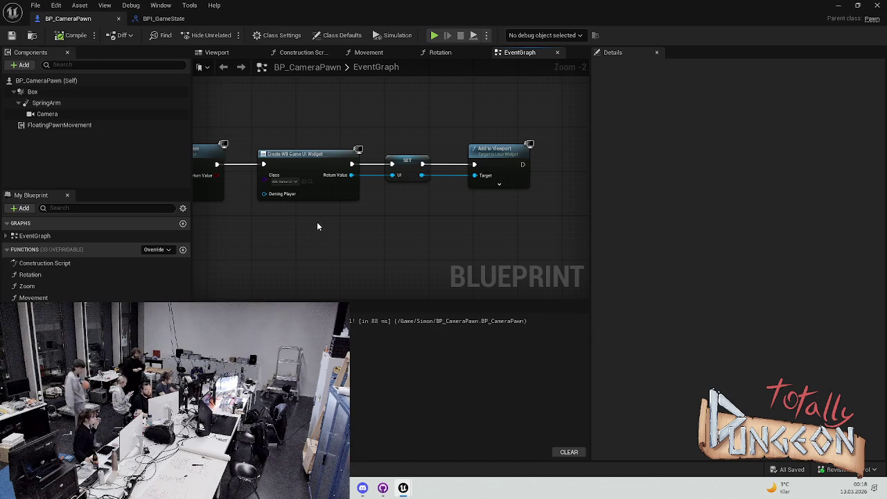
drag(254, 225, 436, 223)
scroll(436, 223, down, 3)
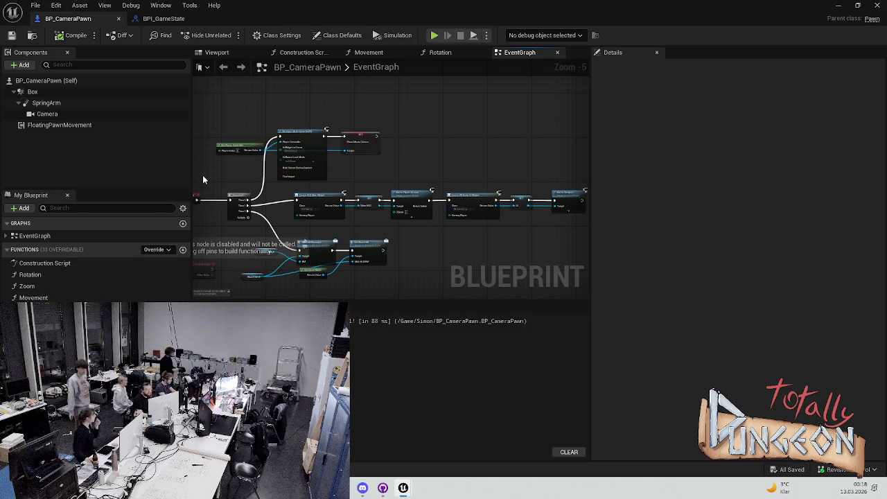
scroll(407, 216, up, 5)
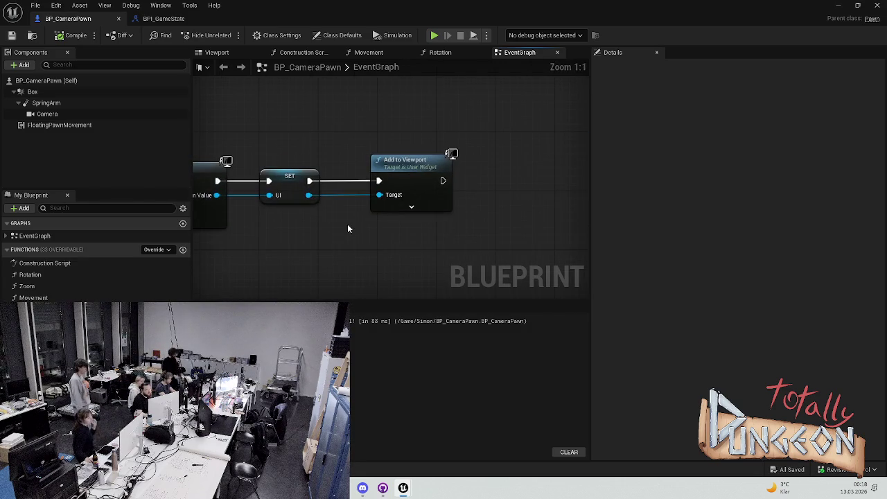
click(161, 19)
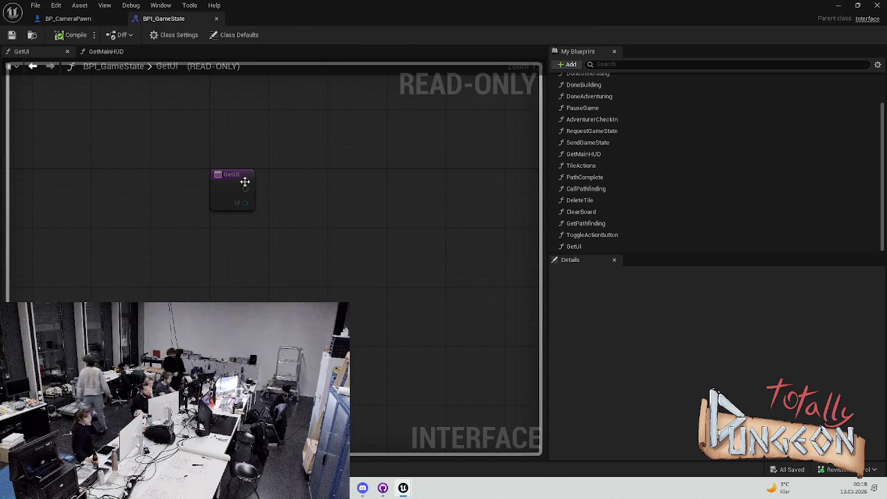
Step: Return to BP_CameraPawn and dock its tab beside BP_GameMode and LenaTest
click(97, 20)
mouse_move(99, 25)
mouse_down()
mouse_move(238, 48)
mouse_move(280, 23)
mouse_up()
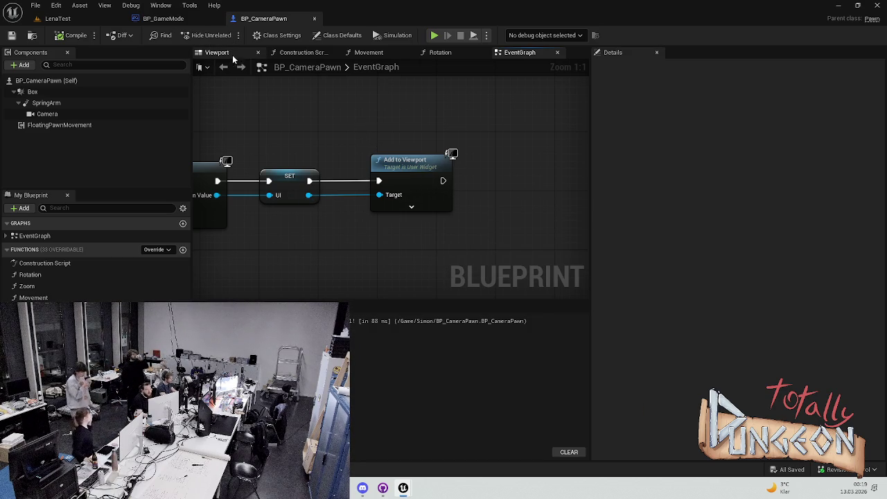
Step: Open BP_GameMode's EventGraph and move the Done Adventuring node to the right
click(163, 18)
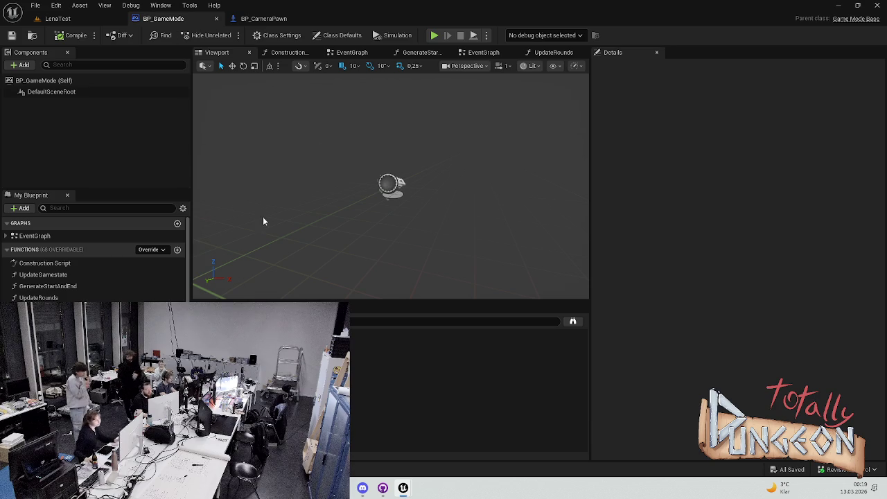
click(350, 53)
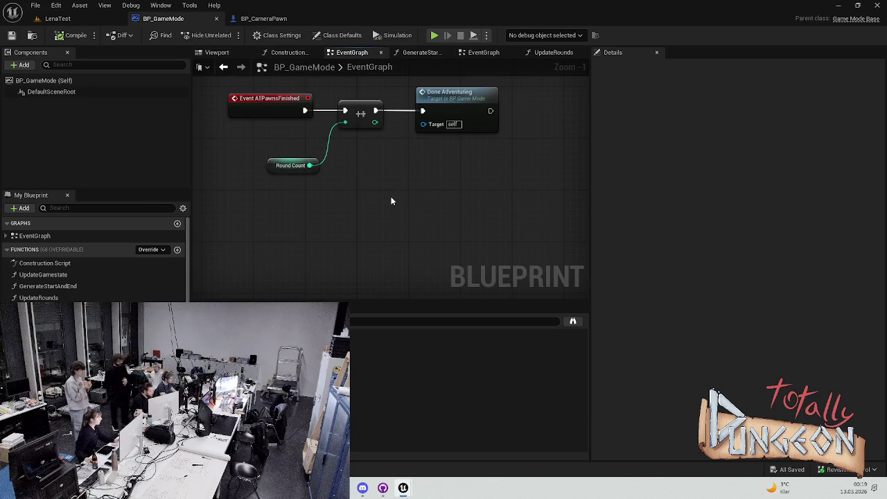
drag(466, 145, 329, 167)
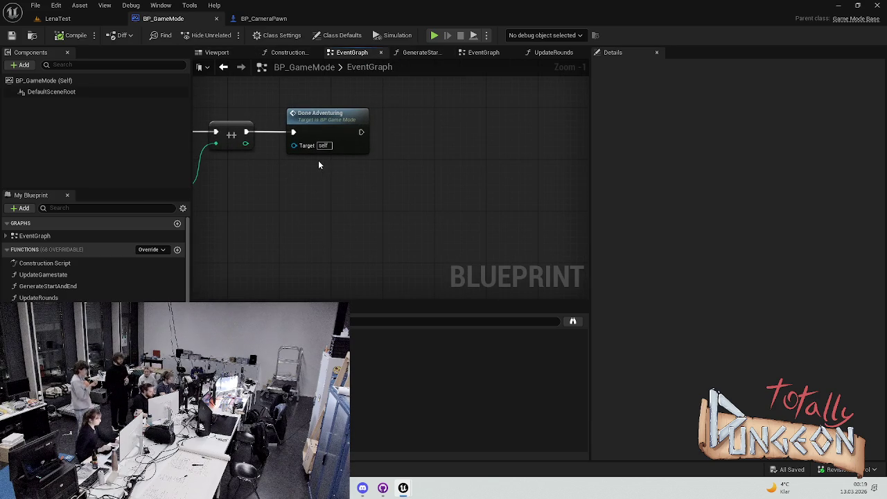
mouse_move(319, 112)
mouse_down()
mouse_move(396, 109)
mouse_move(398, 121)
mouse_up()
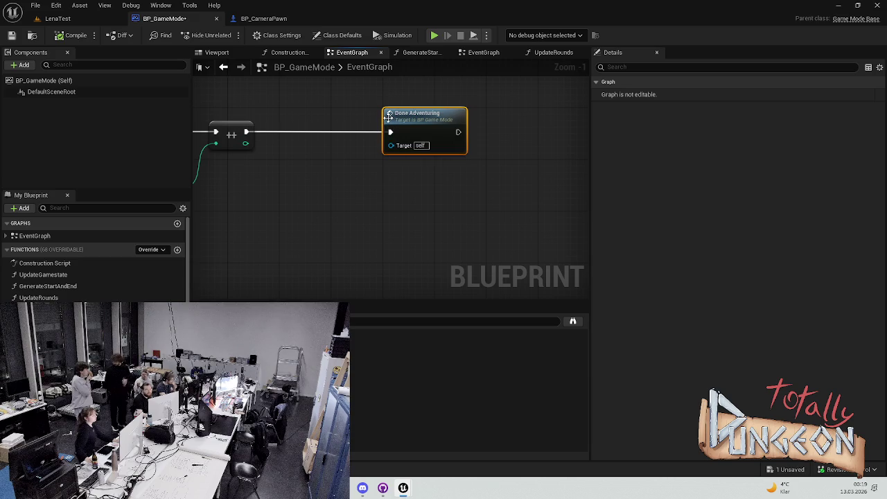
scroll(96, 260, down, 5)
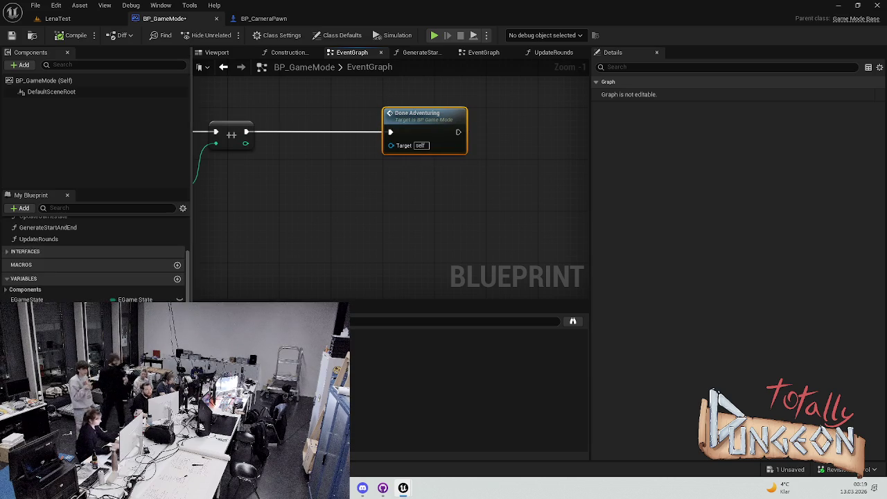
scroll(96, 260, up, 5)
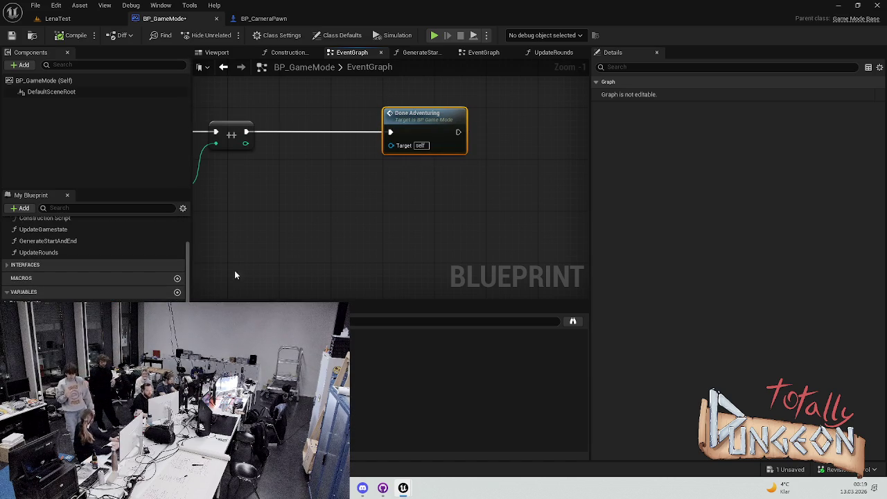
click(311, 217)
click(265, 19)
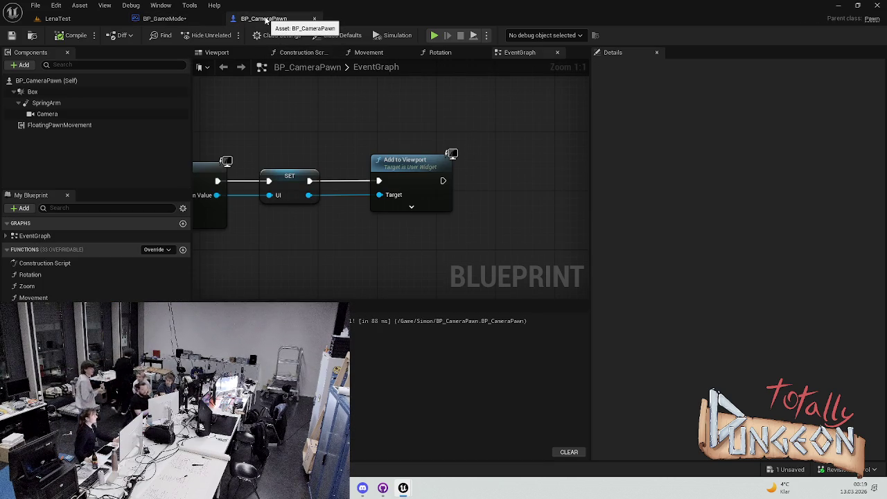
scroll(399, 203, down, 3)
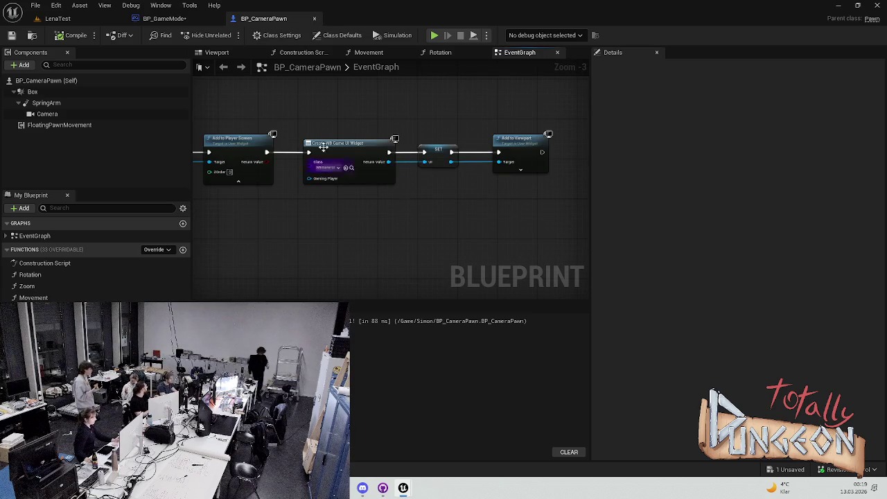
key(ctrl+Tab)
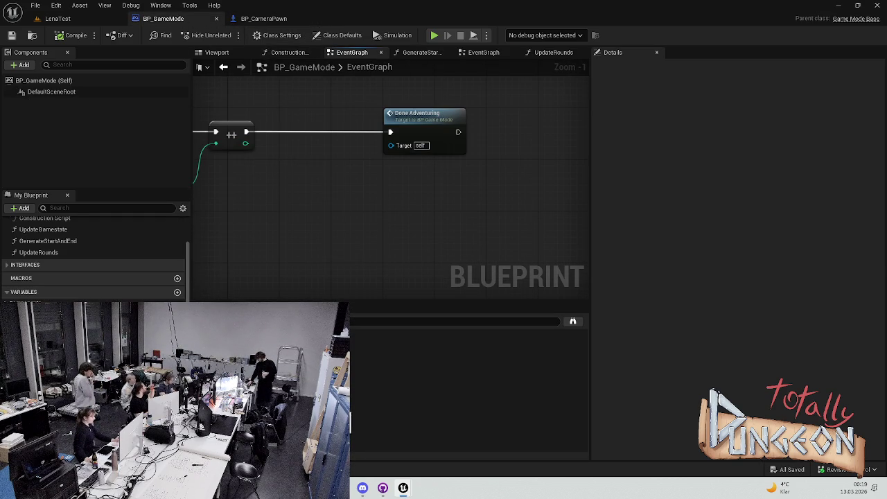
scroll(94, 260, down, 5)
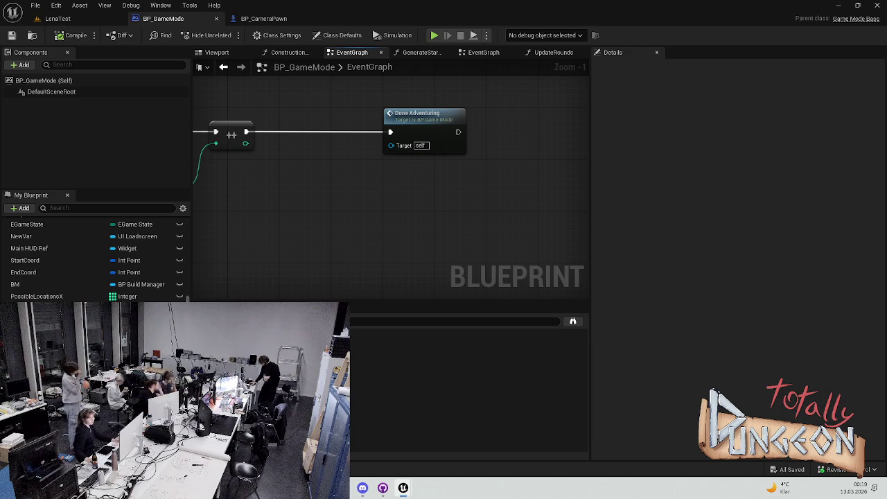
Step: Inspect Event GetMainHUD, InitStepDone and Branch in BP_GameMode, then return to BP_CameraPawn
scroll(476, 156, down, 3)
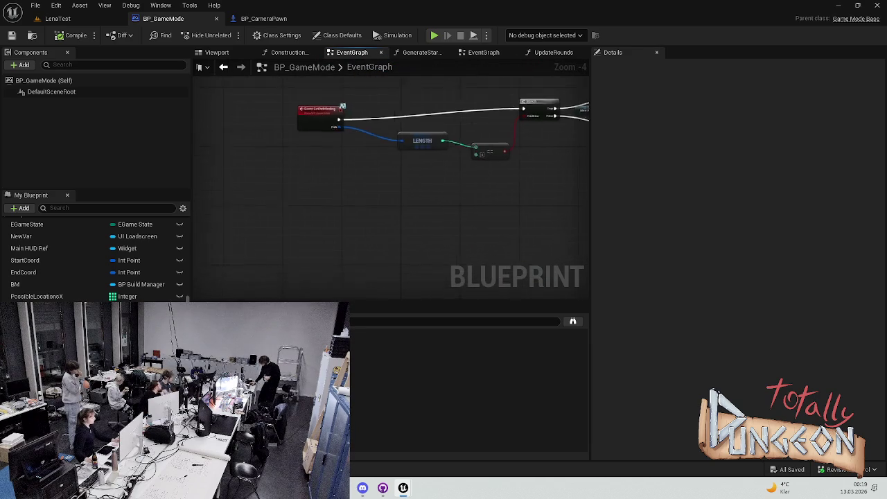
scroll(414, 157, up, 3)
scroll(391, 193, down, 6)
scroll(379, 236, up, 5)
scroll(379, 235, down, 4)
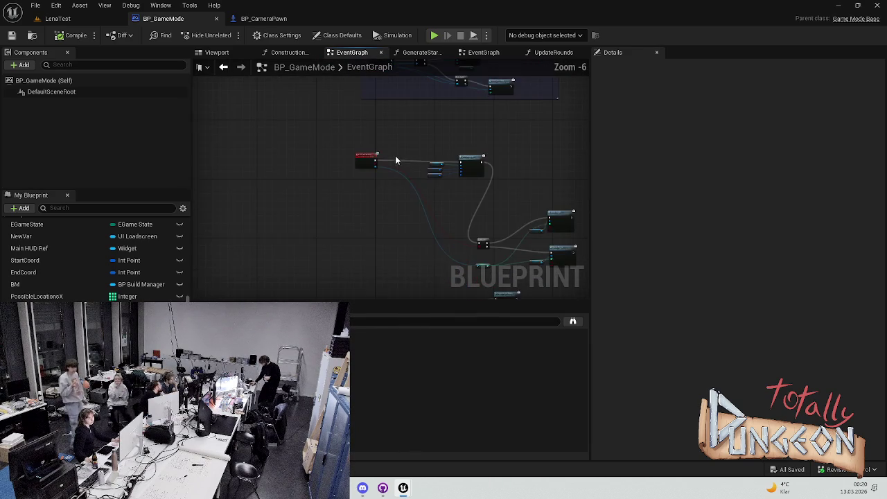
scroll(387, 188, up, 4)
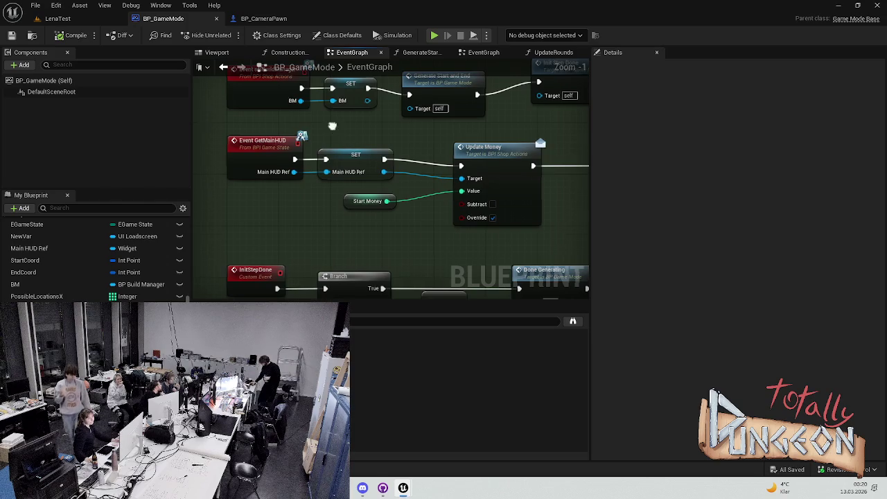
scroll(387, 188, up, 1)
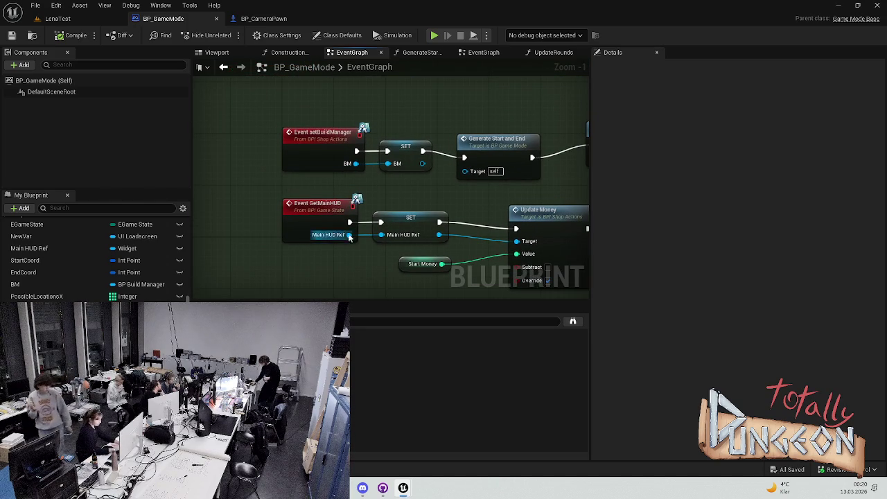
drag(329, 258, 265, 250)
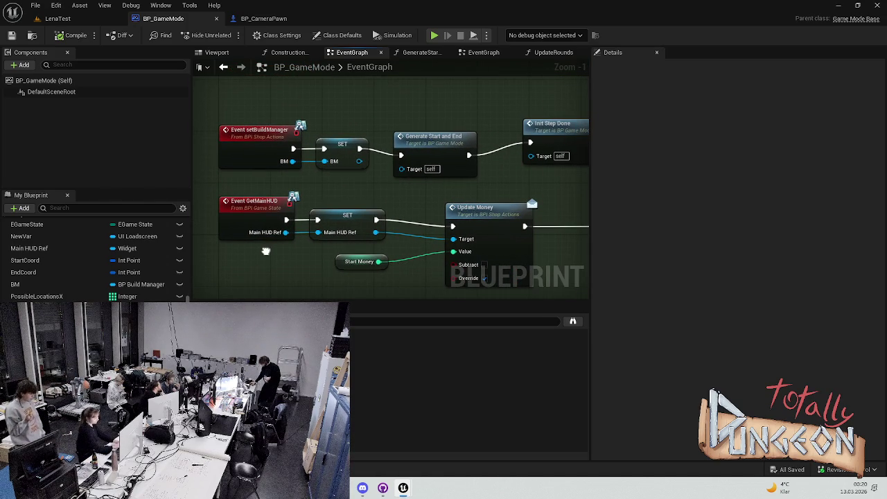
mouse_move(317, 218)
mouse_down()
mouse_move(304, 137)
mouse_move(289, 189)
mouse_up()
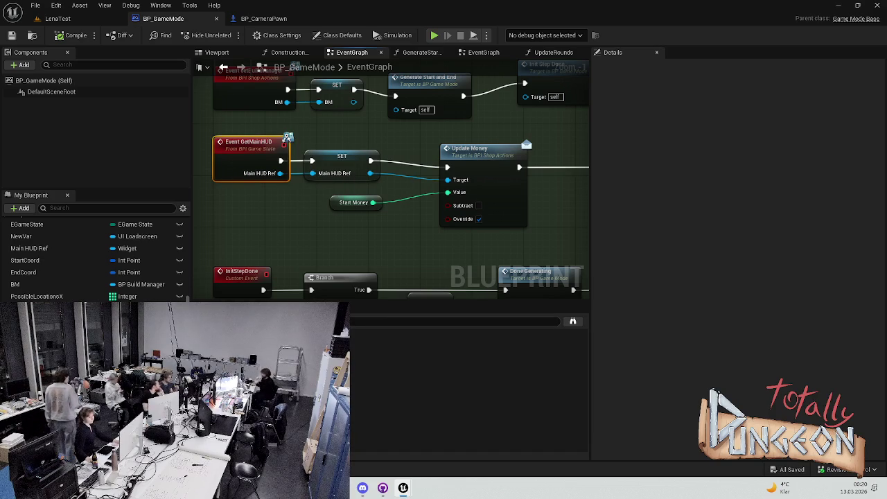
click(263, 18)
Step: Add a Get UI (Message) node after Add to Viewport's execution output
mouse_move(370, 157)
mouse_down()
mouse_move(305, 194)
mouse_move(350, 199)
mouse_up()
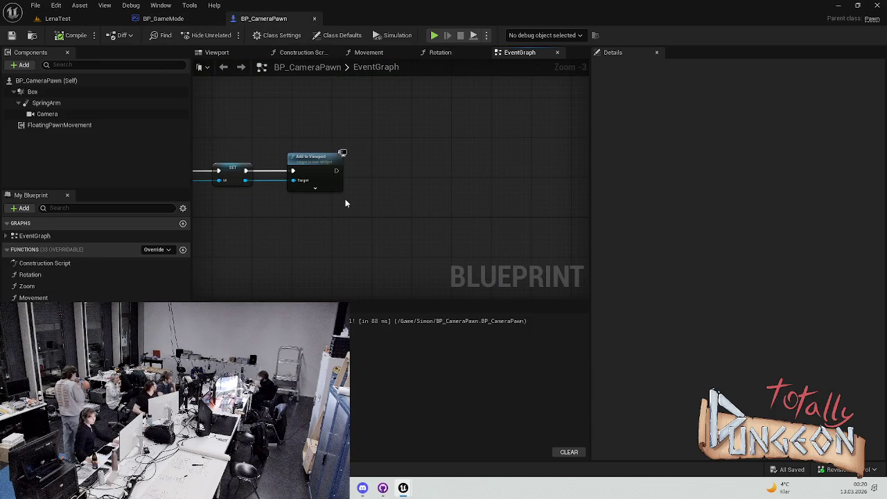
drag(335, 170, 364, 180)
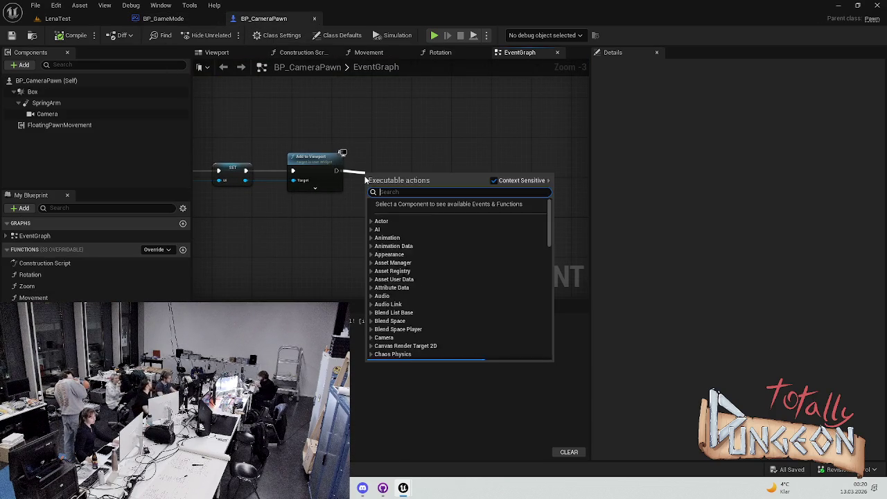
text(get ui)
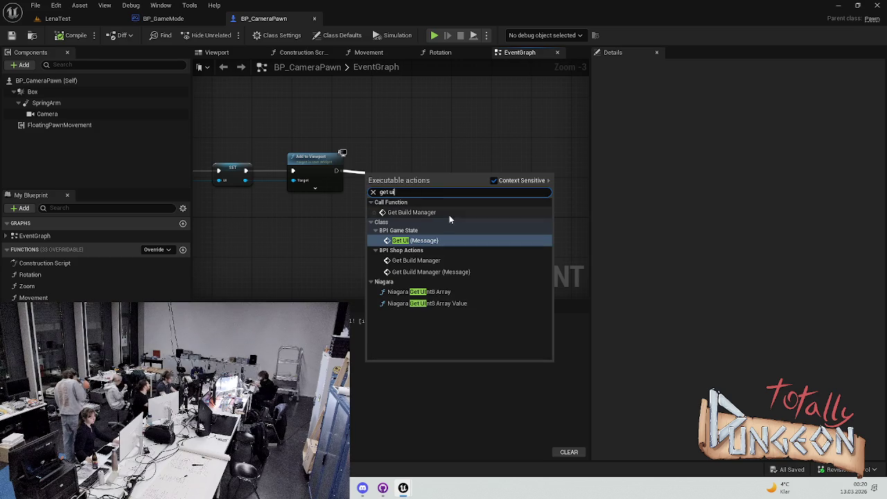
click(414, 240)
Step: Look over the BeginPlay nodes, including the BM variable, Set Build Manager and Get Main HUD
mouse_move(311, 163)
mouse_down()
mouse_move(309, 205)
mouse_move(378, 167)
mouse_up()
scroll(378, 166, down, 1)
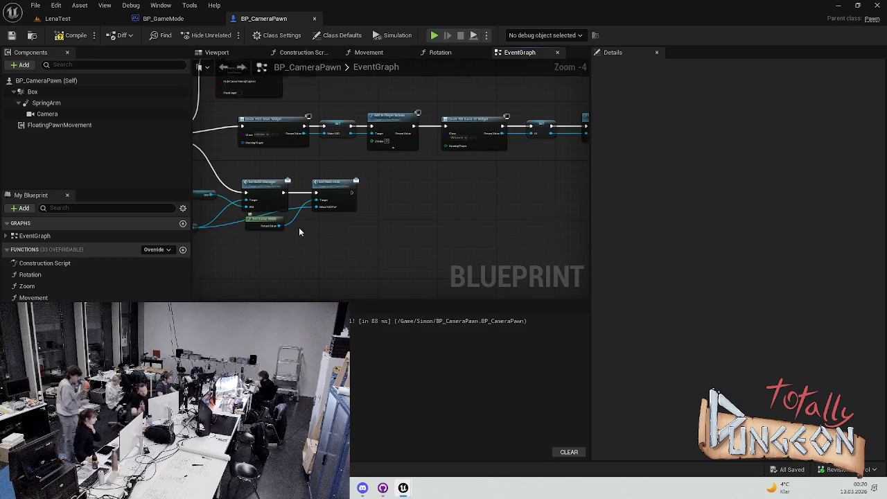
drag(245, 207, 336, 200)
scroll(301, 221, up, 4)
click(311, 149)
click(270, 143)
scroll(368, 215, down, 3)
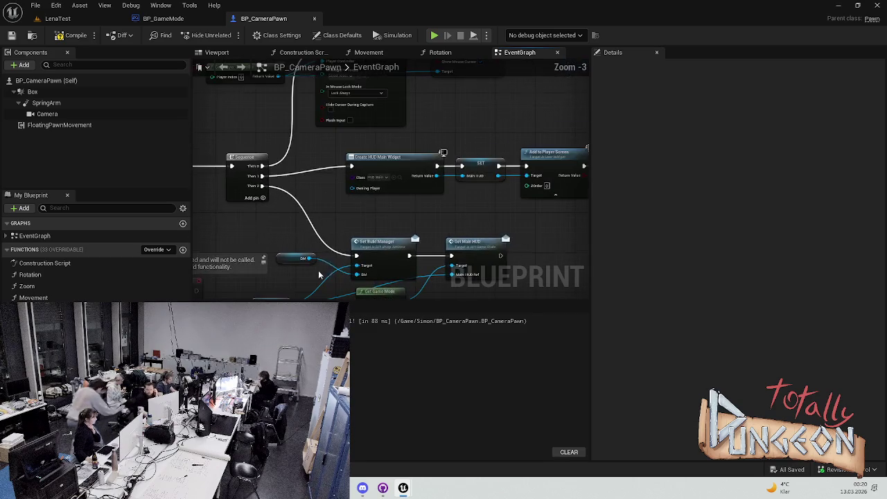
drag(454, 200, 439, 205)
mouse_move(315, 191)
mouse_down()
mouse_move(424, 222)
mouse_move(424, 150)
mouse_up()
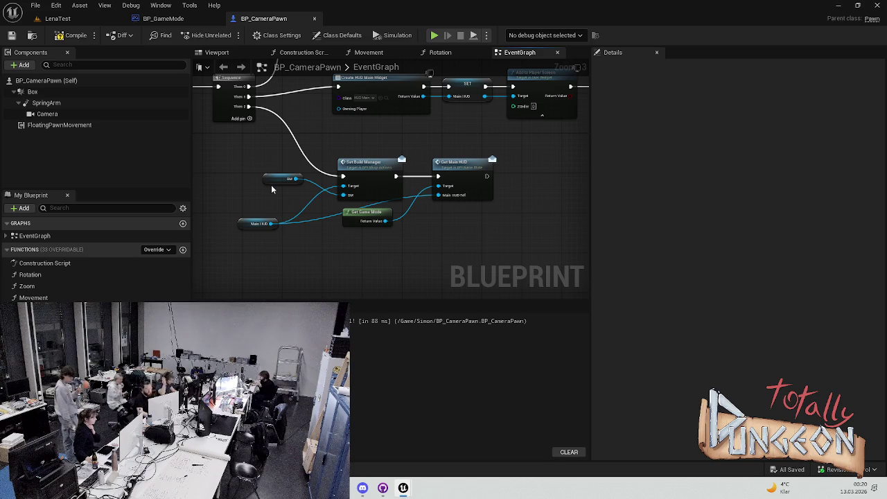
scroll(385, 209, up, 3)
Step: Paste a copy of Get Game Mode and wire it into Get UI's Target
click(371, 221)
scroll(437, 233, down, 3)
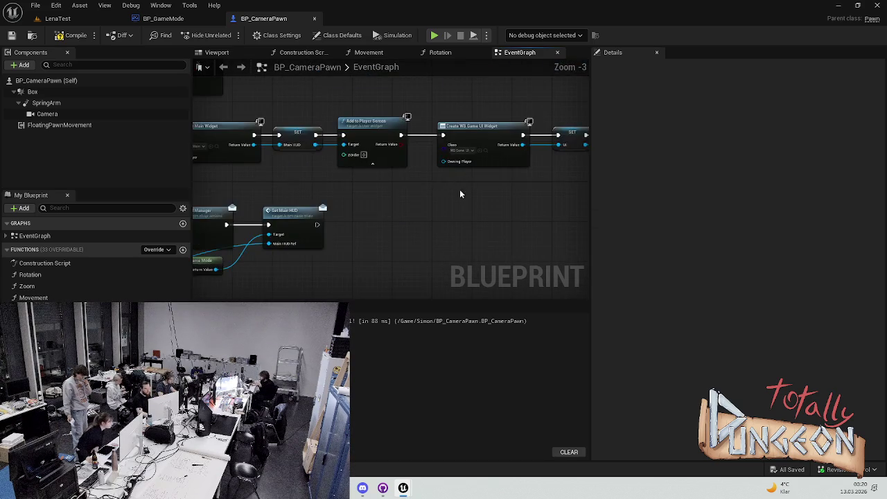
scroll(322, 204, up, 3)
mouse_move(322, 204)
mouse_down()
mouse_move(222, 191)
mouse_move(398, 185)
mouse_move(400, 142)
mouse_up()
key(ctrl+v)
drag(375, 197, 316, 200)
click(384, 197)
Step: Connect the UI variable to Get UI's UI input
mouse_move(383, 198)
mouse_down()
mouse_move(413, 194)
mouse_move(425, 173)
mouse_move(557, 152)
mouse_up()
scroll(450, 180, down, 5)
scroll(451, 179, up, 2)
mouse_move(416, 184)
mouse_down()
mouse_move(439, 157)
mouse_move(511, 142)
mouse_move(217, 184)
mouse_move(224, 261)
mouse_up()
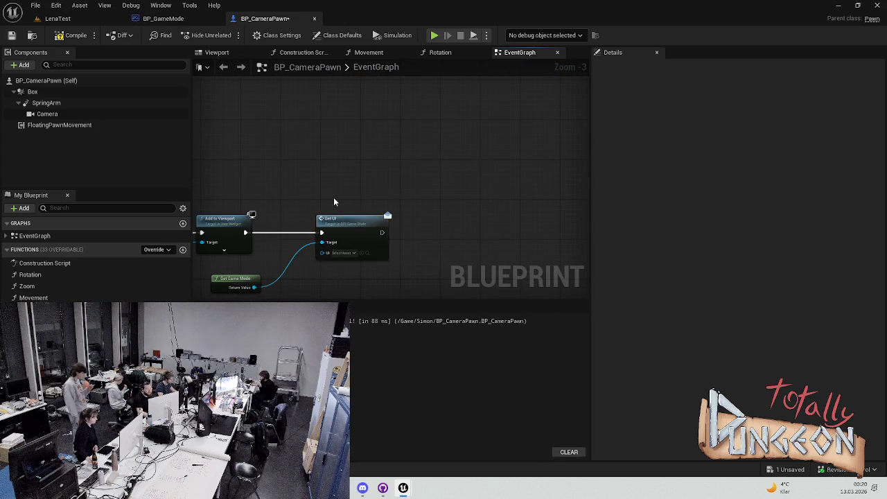
scroll(293, 206, up, 3)
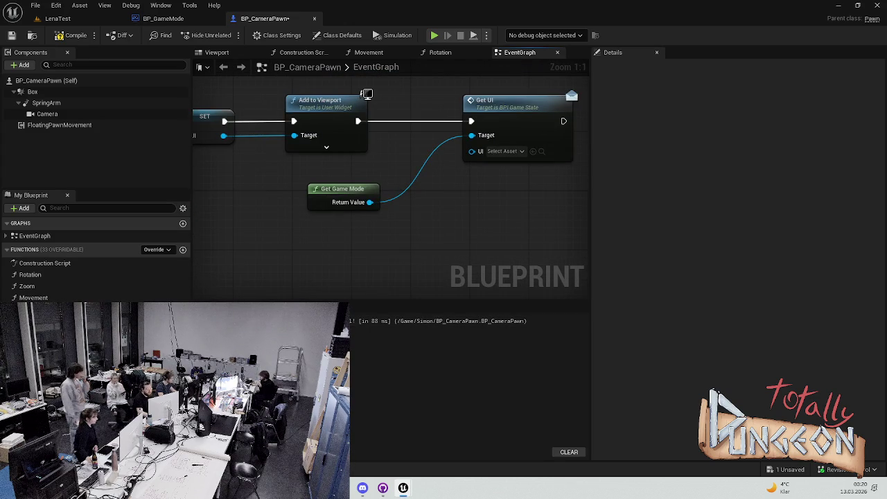
mouse_move(407, 155)
mouse_down()
mouse_move(420, 154)
mouse_move(353, 175)
mouse_move(253, 181)
mouse_up()
Step: Tidy the Get Game Mode and UI variable nodes and save BP_CameraPawn
key(ctrl+s)
drag(343, 188, 379, 188)
drag(258, 177, 302, 177)
key(ctrl+s)
click(434, 207)
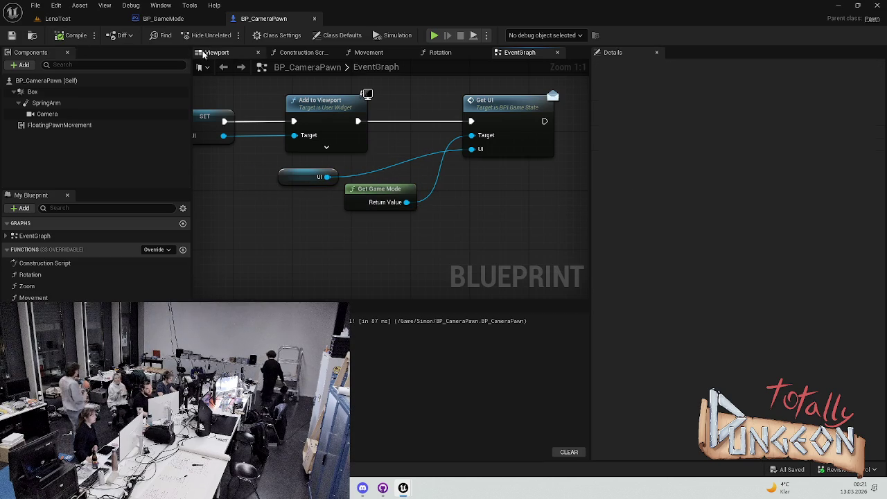
Step: In BP_GameMode, search My Blueprint for 'get' and implement the GetUI interface event
click(174, 21)
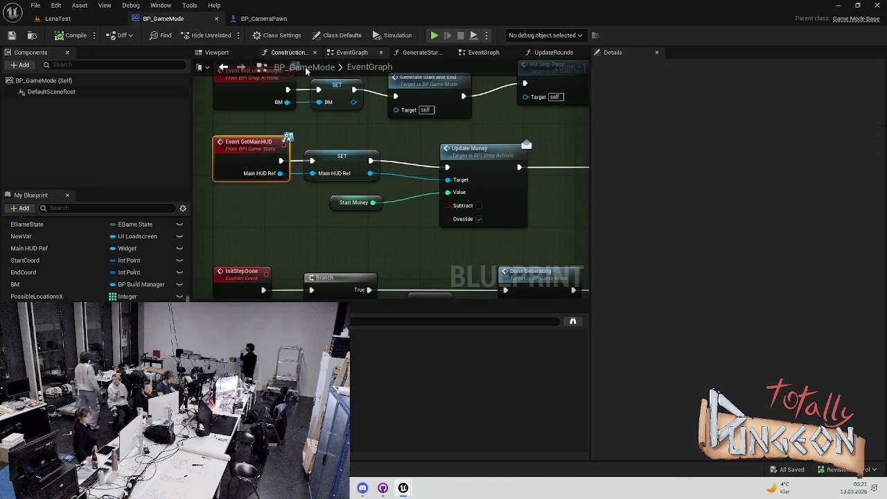
scroll(325, 174, down, 6)
scroll(93, 263, up, 5)
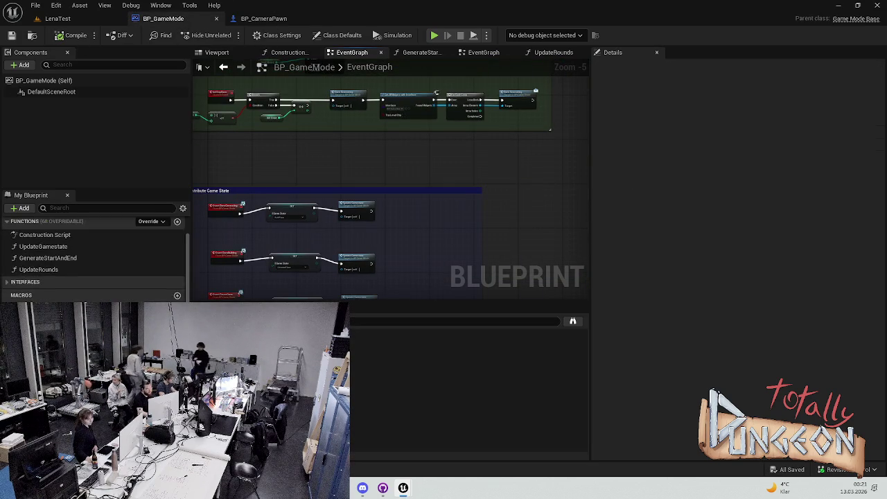
scroll(93, 263, down, 10)
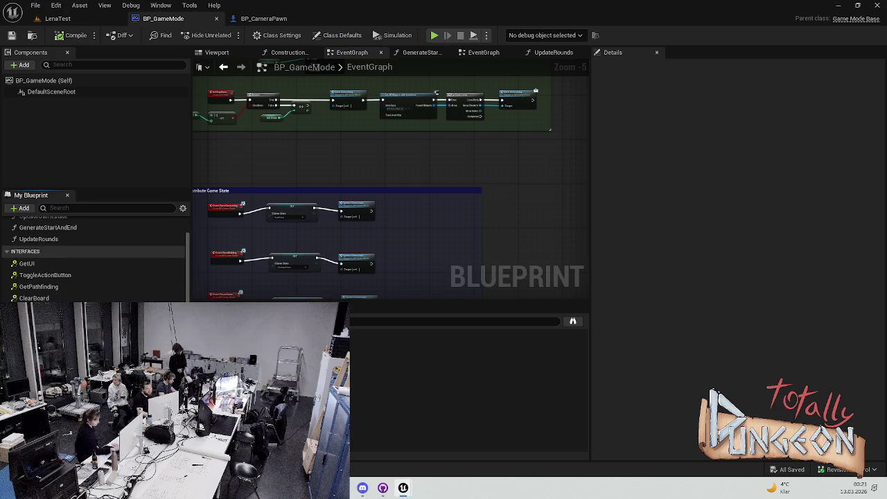
scroll(94, 260, down, 5)
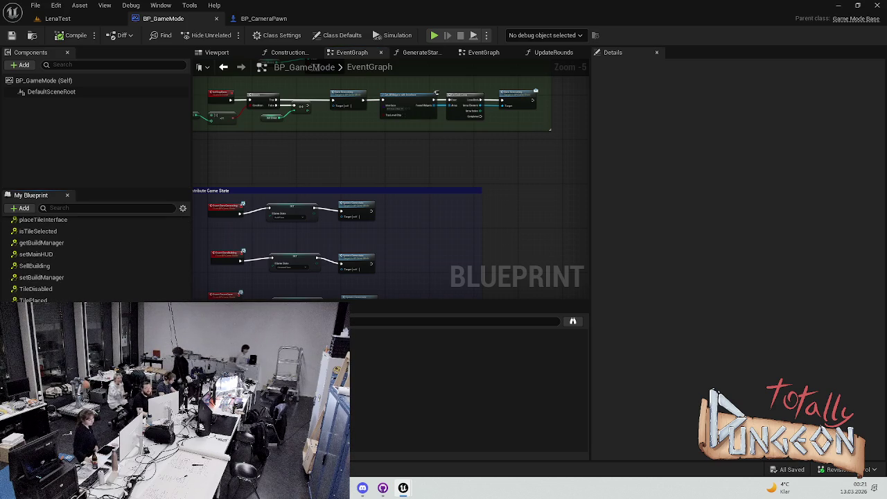
click(66, 208)
text(get)
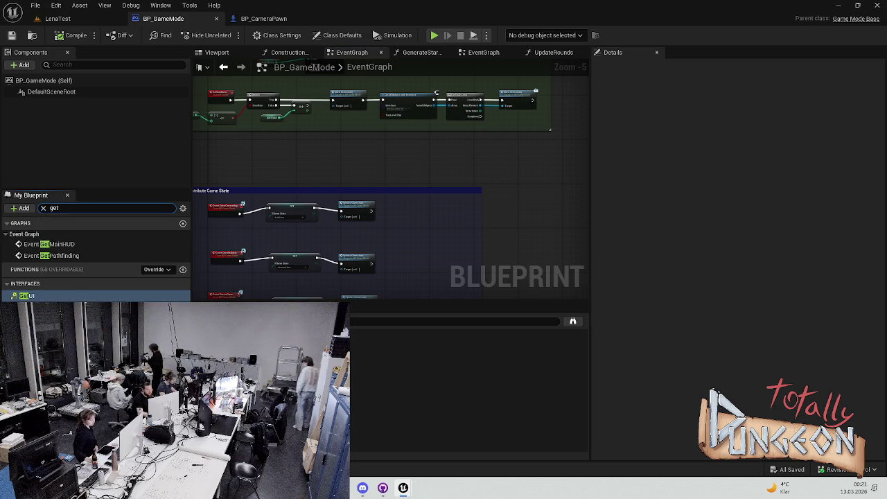
double_click(26, 296)
Step: Move Event GetUI down beside the other events
scroll(378, 224, down, 7)
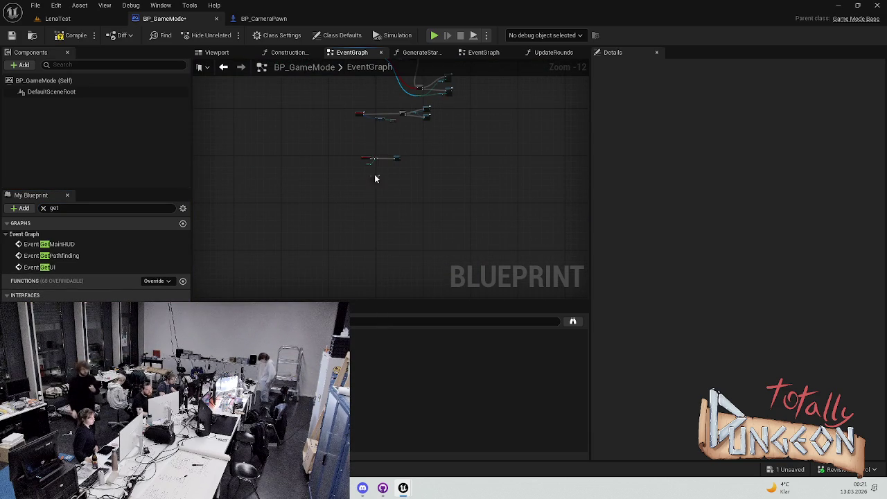
scroll(373, 185, up, 10)
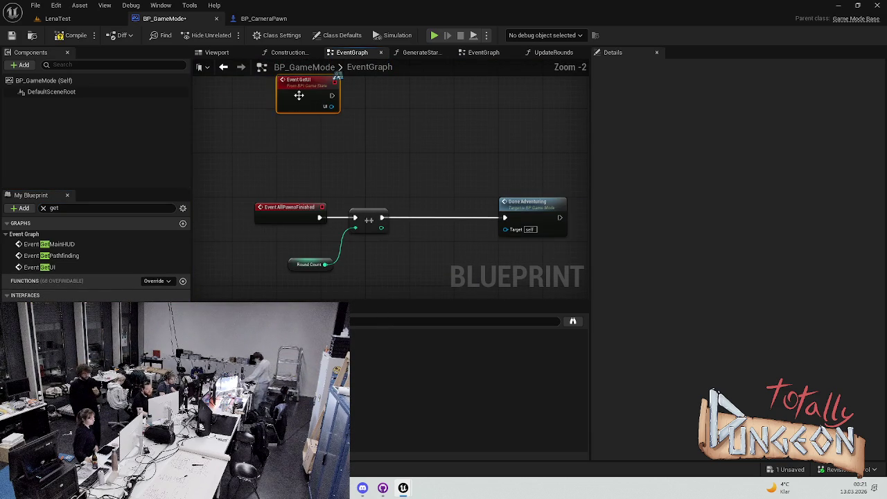
drag(299, 99, 277, 142)
click(340, 137)
Step: Move Done Adventuring next to the increment node and save BP_GameMode
scroll(349, 139, up, 2)
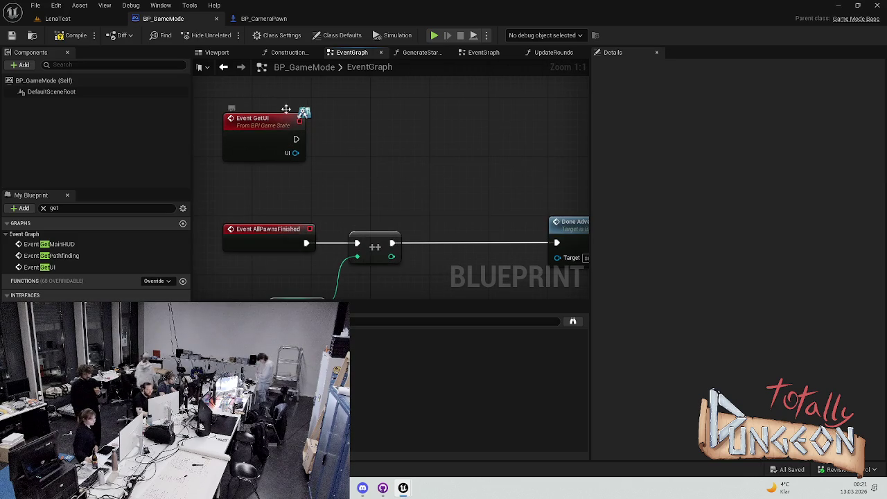
key(ctrl+space)
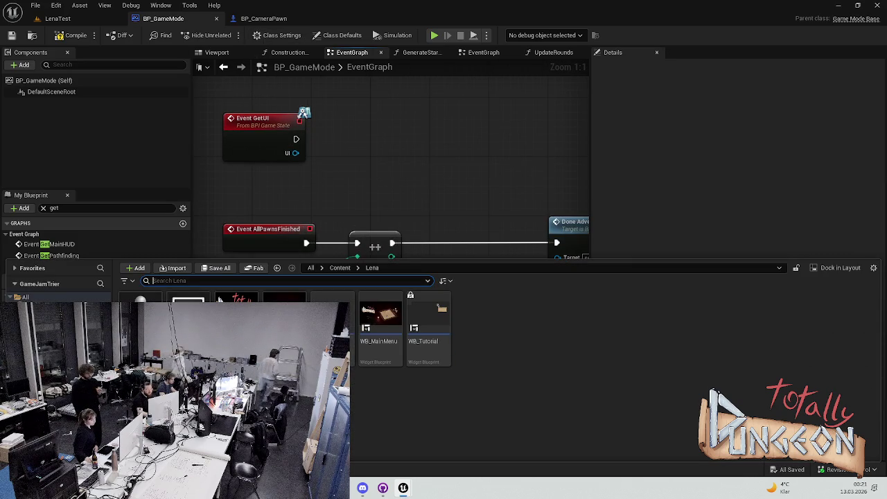
key(ctrl+space)
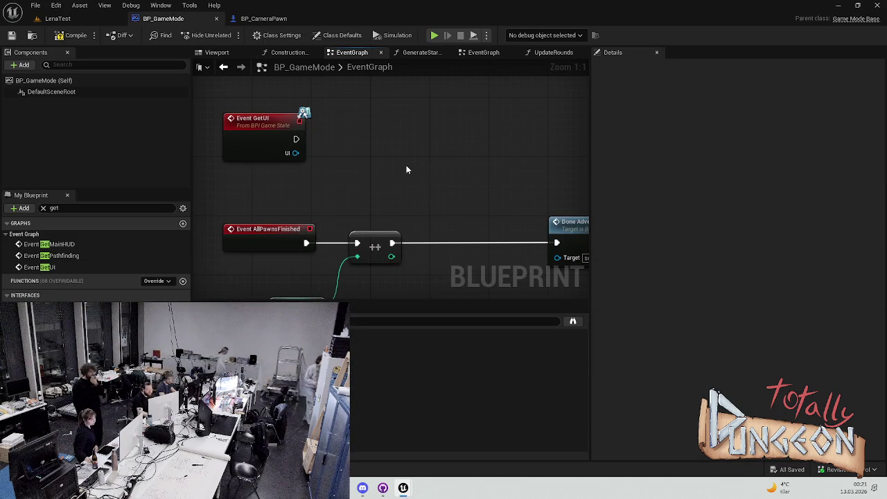
scroll(335, 209, down, 2)
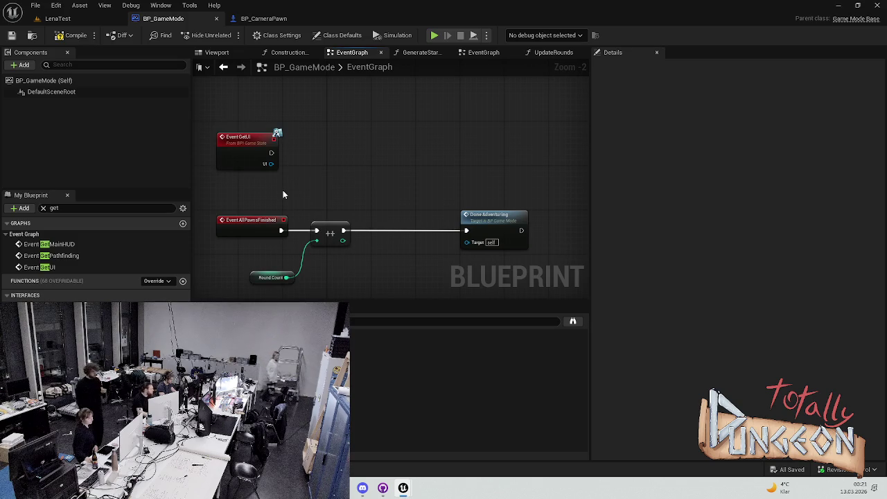
drag(495, 215, 424, 215)
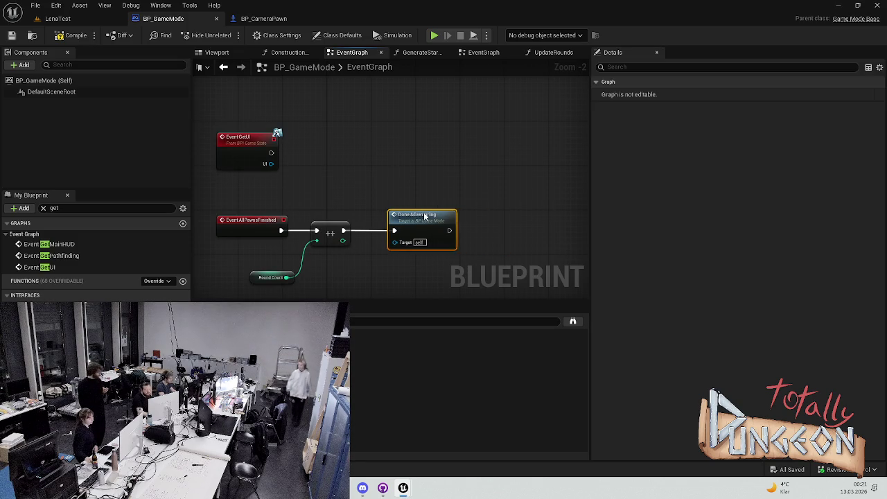
key(ctrl+s)
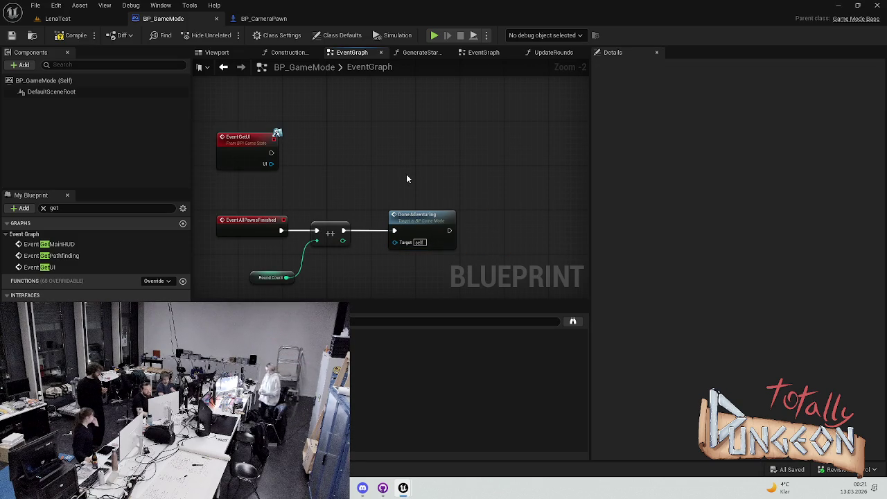
scroll(407, 179, up, 1)
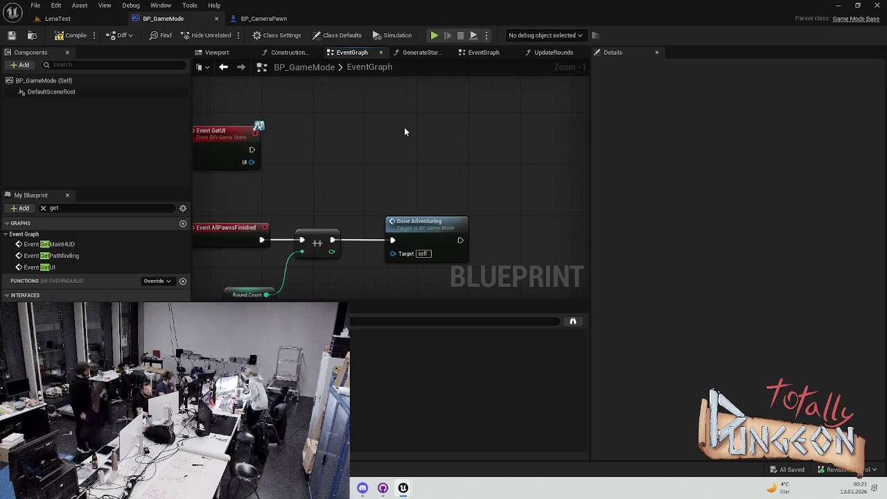
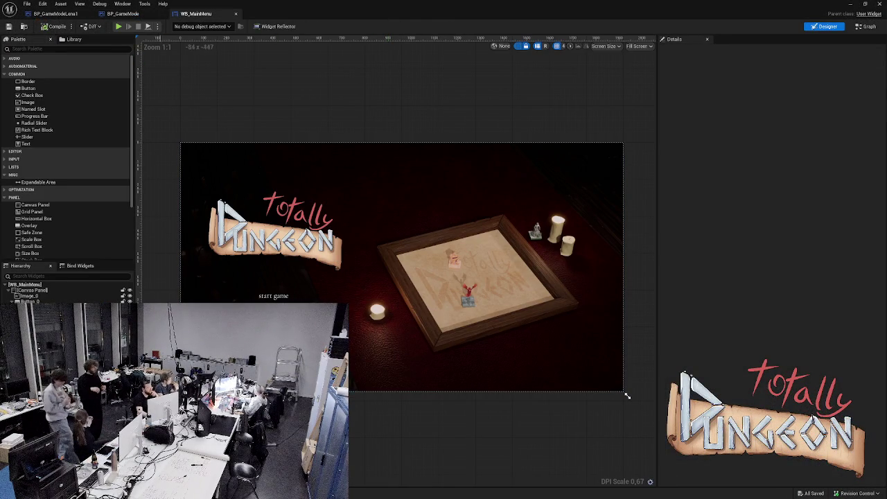
Step: Switch from the WB_MainMenu designer to the BP_GameMode blueprint's editor tab
click(122, 13)
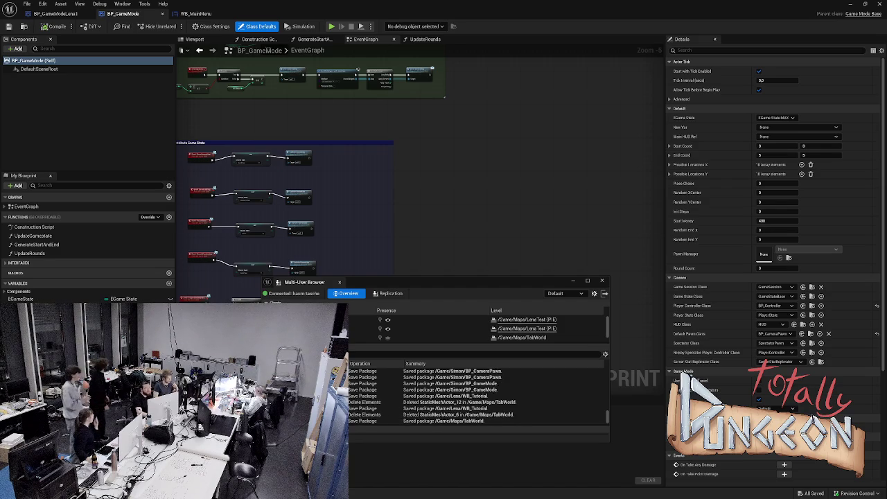
Step: Move the GenerateStartAndEnd graph tab ahead of the Construction Script tab
drag(313, 39, 258, 39)
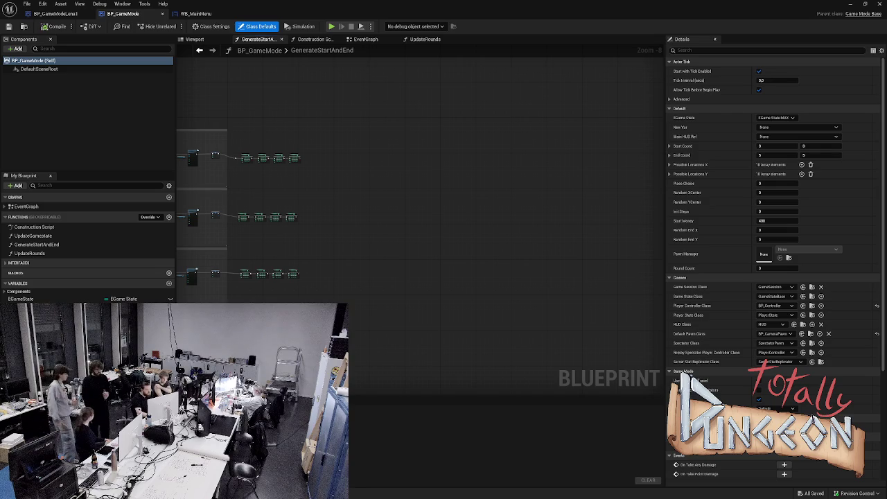
Step: Open the All Actions for this Blueprint menu on the GenerateStartAndEnd graph canvas
right_click(380, 247)
key(Escape)
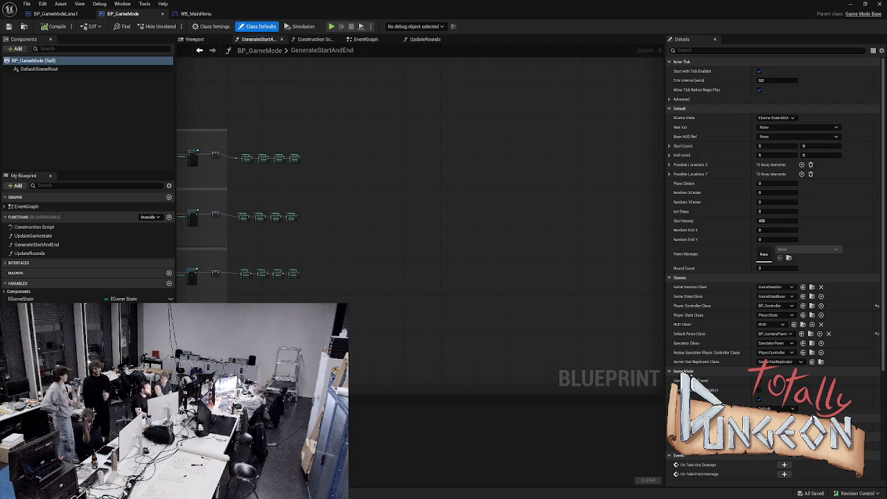
scroll(339, 253, up, 3)
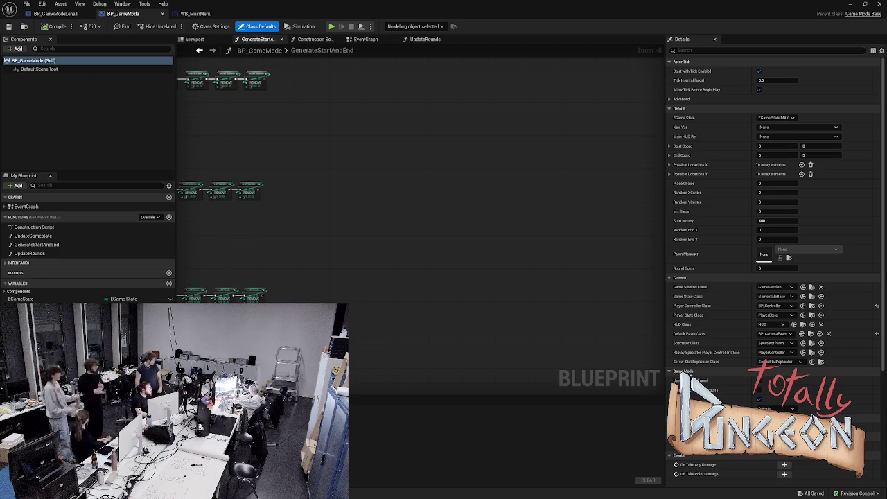
right_click(321, 188)
key(Escape)
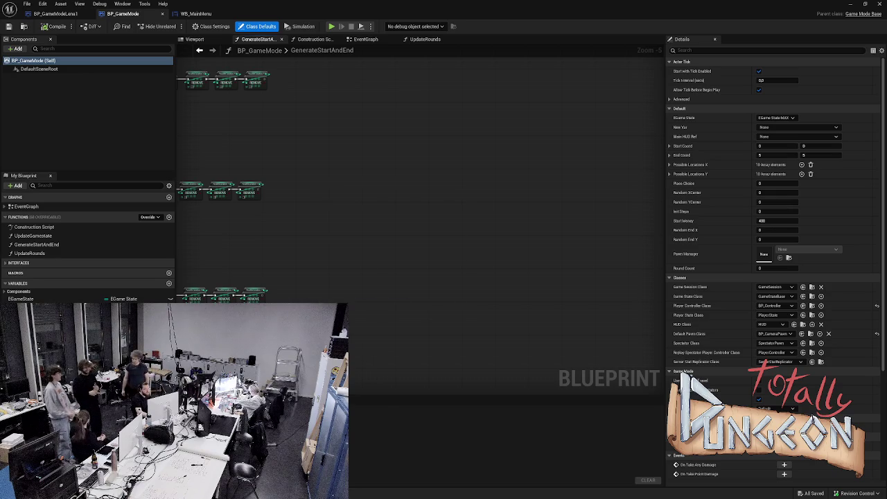
right_click(331, 164)
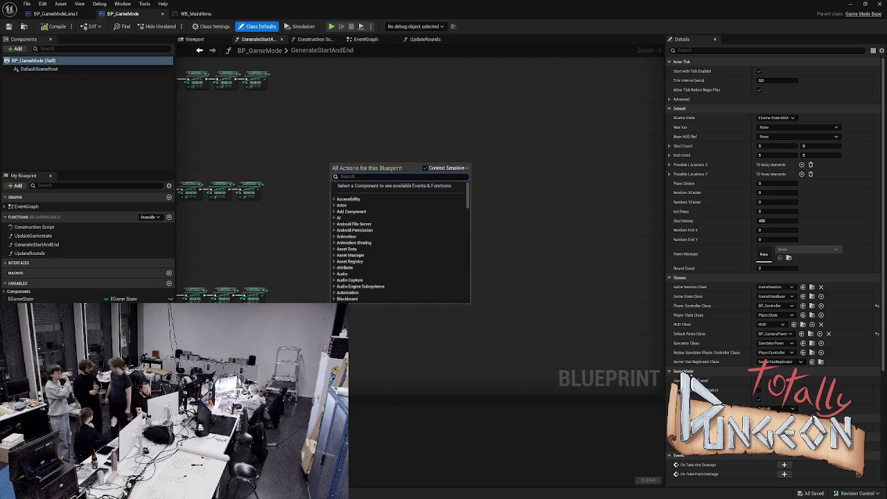
Step: Scroll the action list, expand and collapse Google PAD, and close it without adding a node
scroll(250, 208, down, 5)
scroll(400, 242, down, 5)
scroll(402, 229, down, 5)
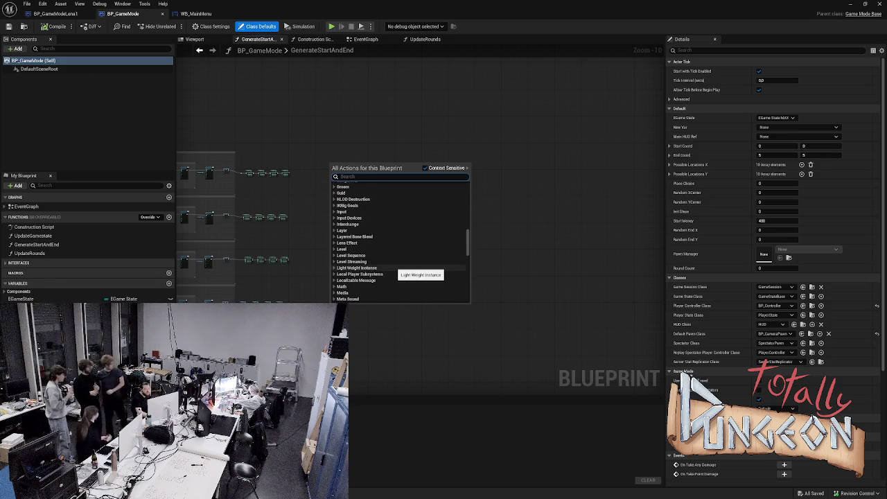
scroll(402, 268, down, 3)
click(334, 225)
click(335, 224)
key(Escape)
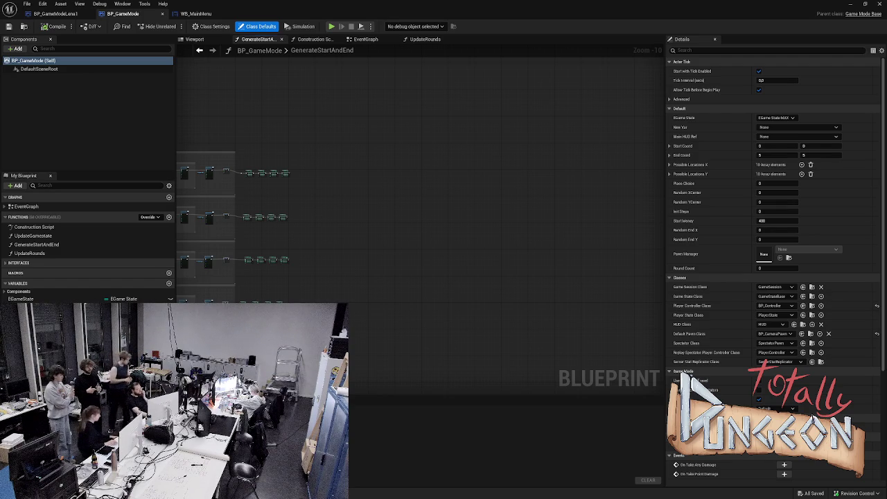
scroll(332, 278, up, 4)
scroll(250, 208, up, 5)
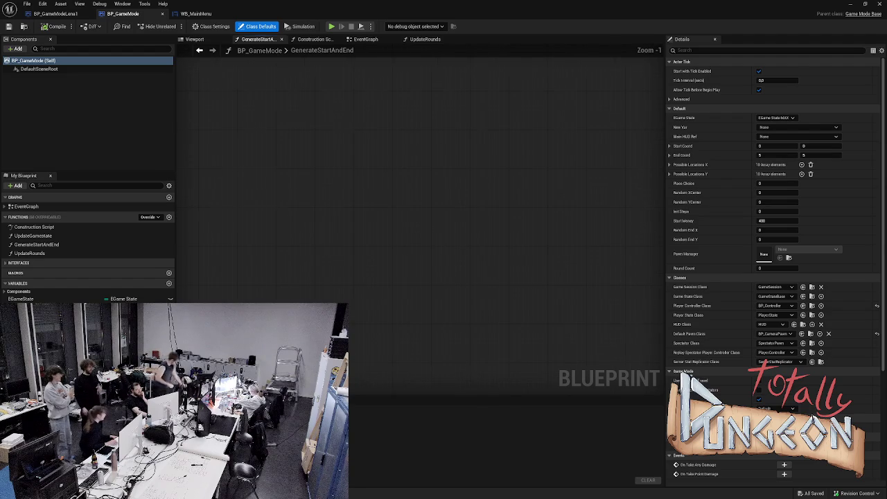
drag(368, 239, 534, 318)
scroll(534, 319, down, 3)
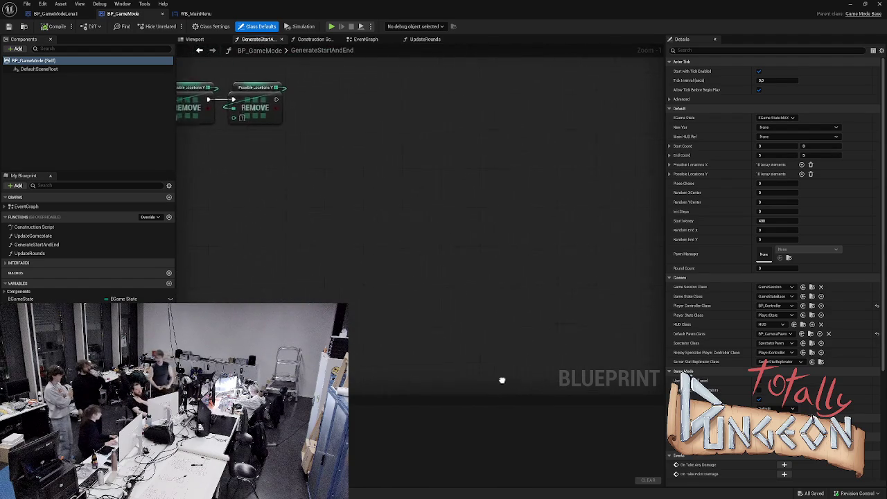
scroll(435, 223, down, 3)
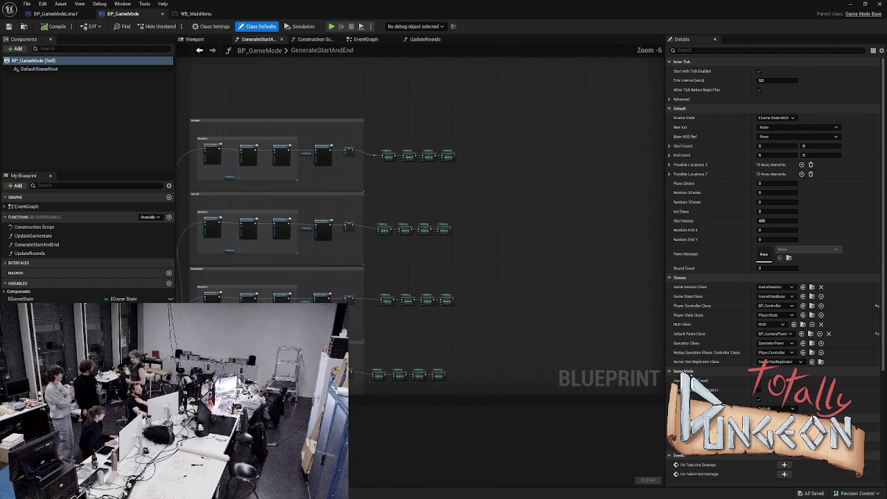
scroll(436, 223, up, 2)
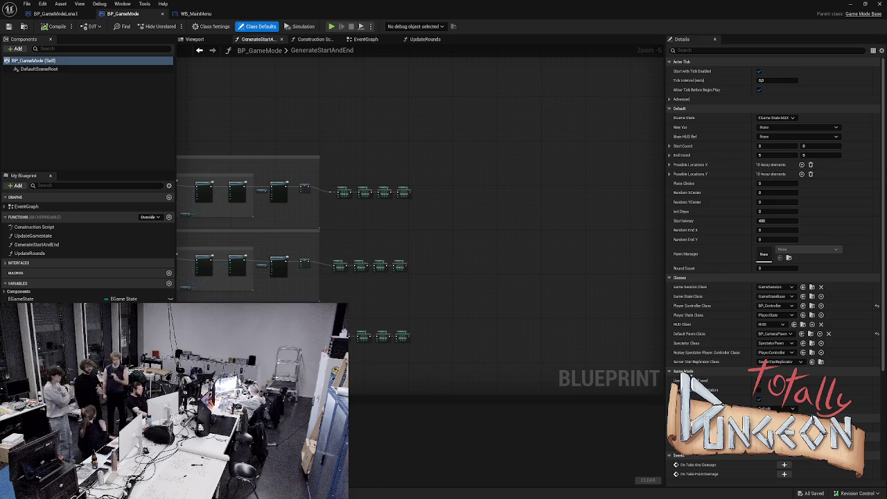
scroll(401, 207, up, 2)
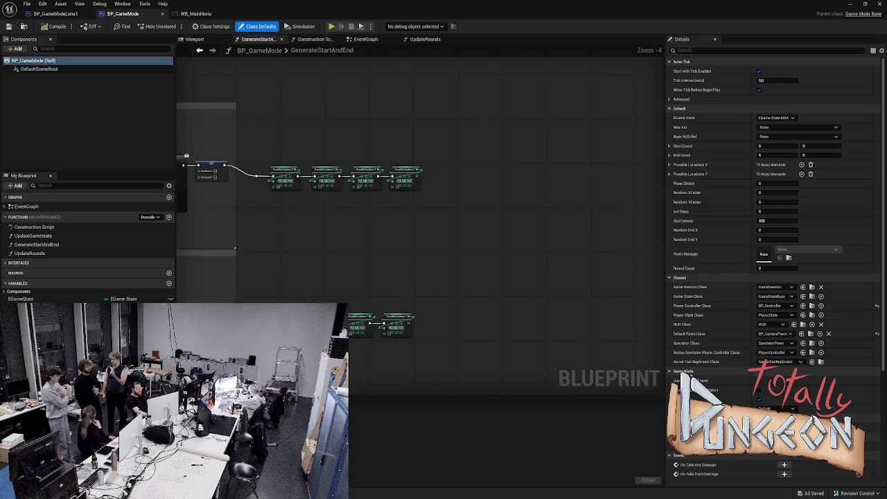
click(326, 180)
key(Escape)
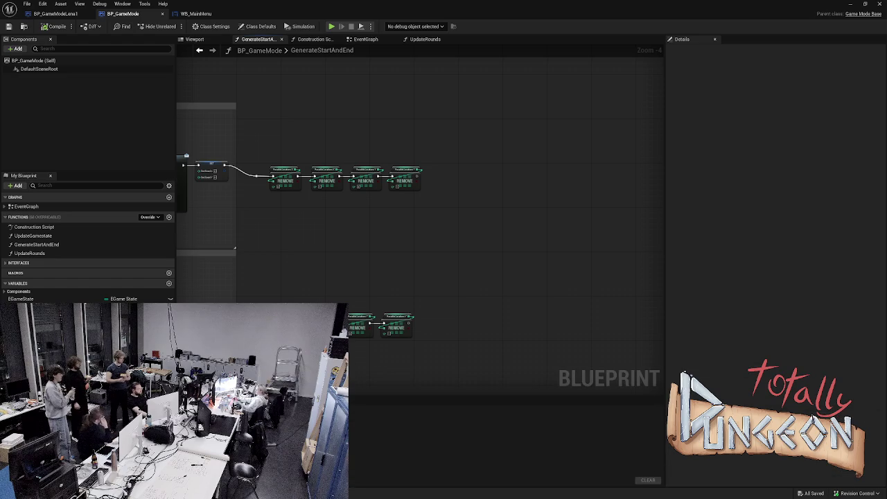
Step: Check an asset's actions in the Content Drawer, close it, and return to GenerateStartAndEnd
key(ctrl+space)
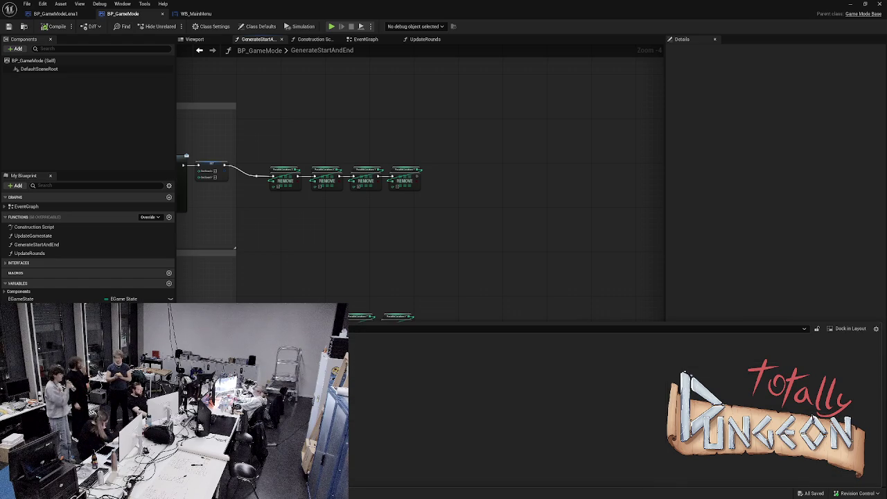
right_click(252, 388)
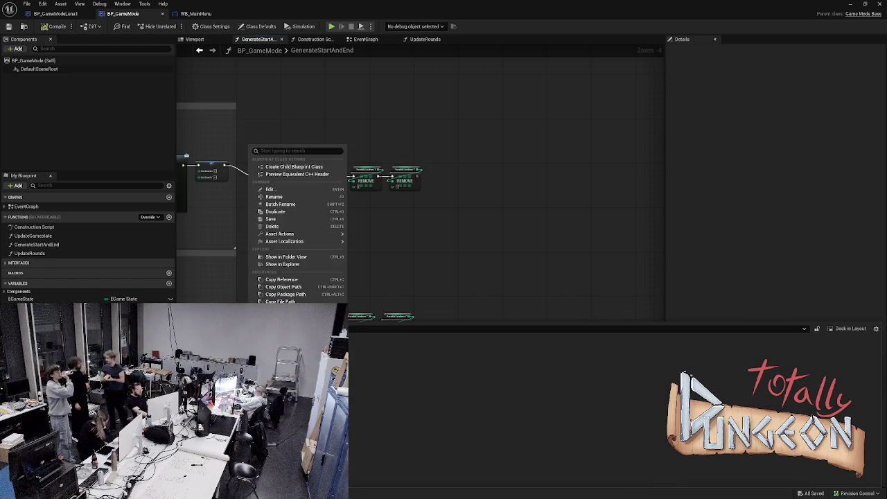
key(Escape)
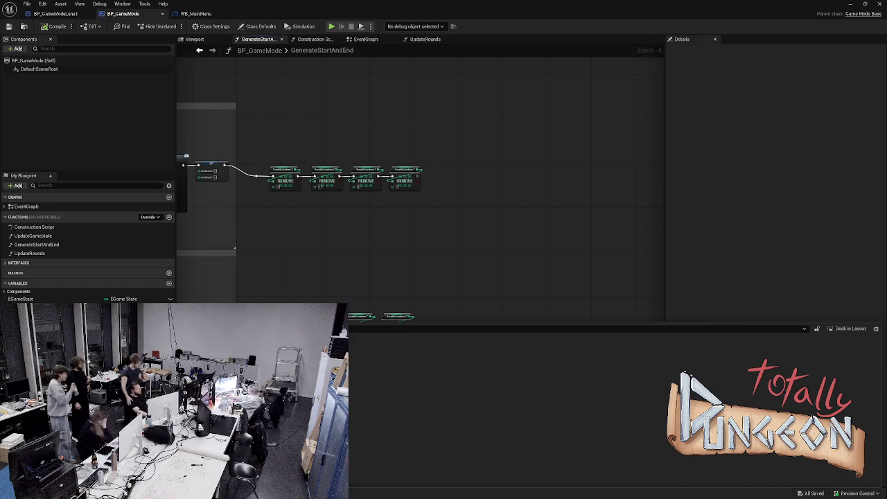
key(ctrl+space)
drag(358, 251, 268, 217)
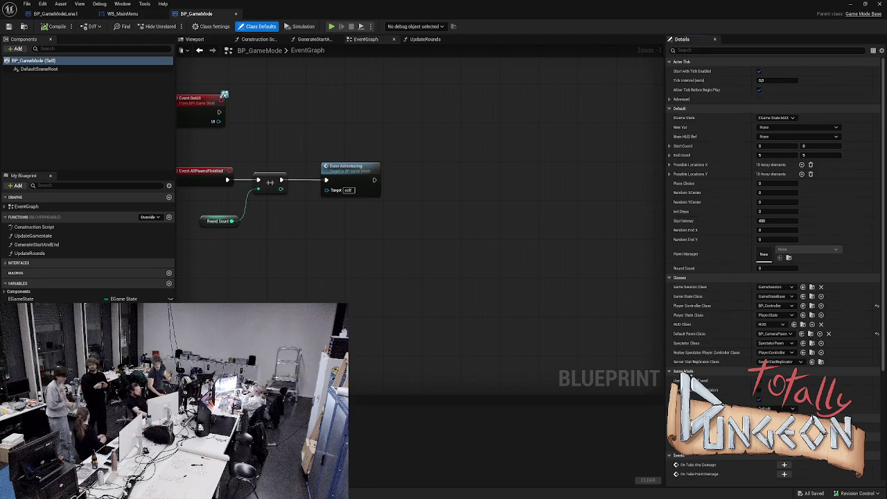
click(316, 39)
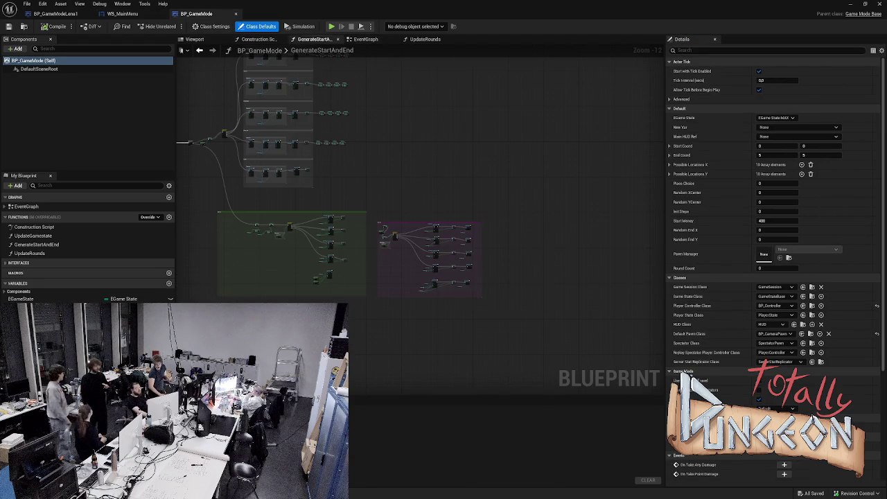
Step: Zoom into the GenerateStartAndEnd graph and browse the Debug, Window and Tools menus
scroll(263, 181, up, 3)
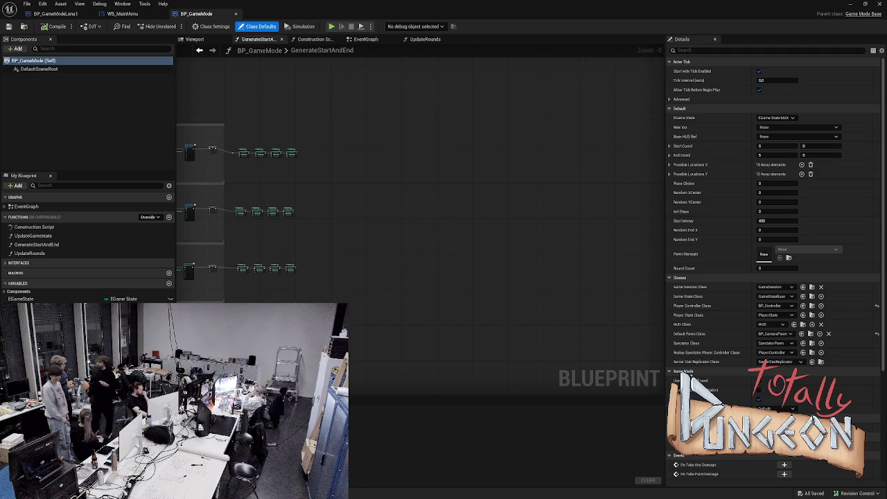
click(100, 3)
click(100, 3)
click(144, 4)
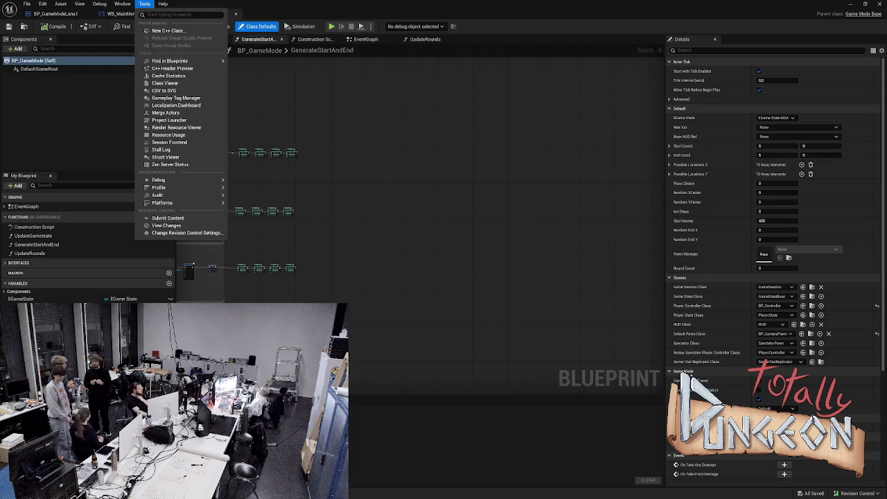
click(123, 4)
click(42, 3)
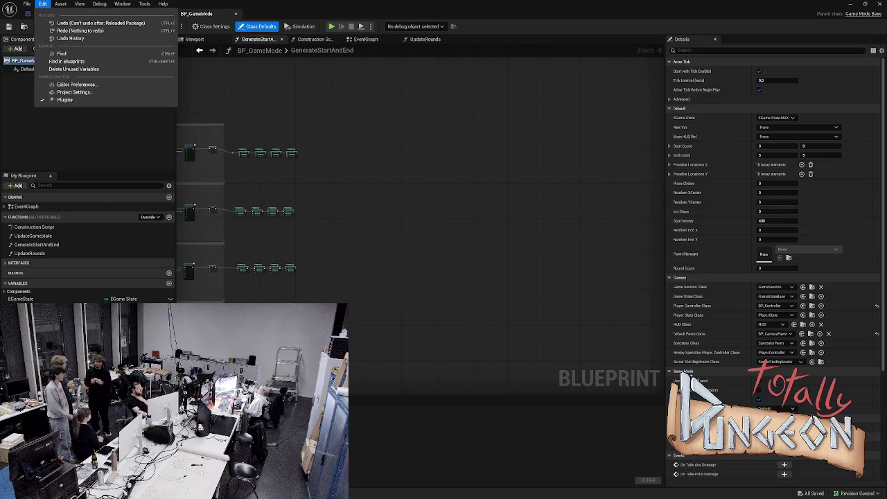
mouse_move(26, 4)
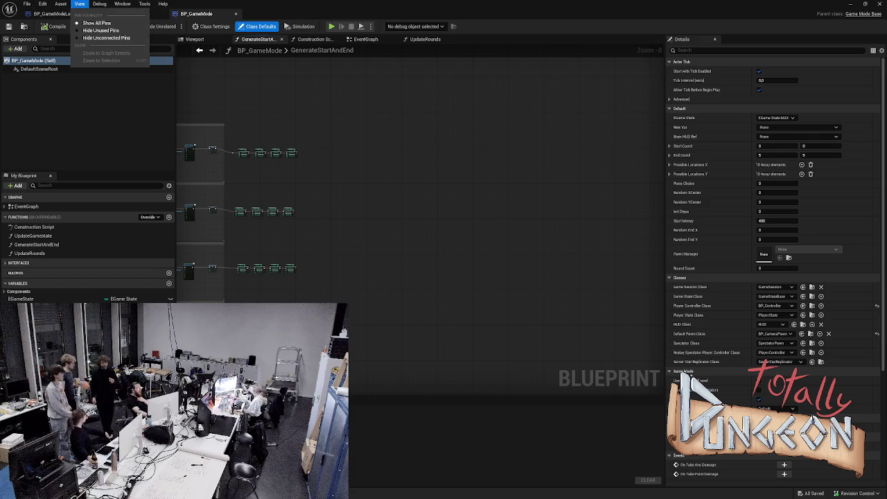
mouse_move(99, 3)
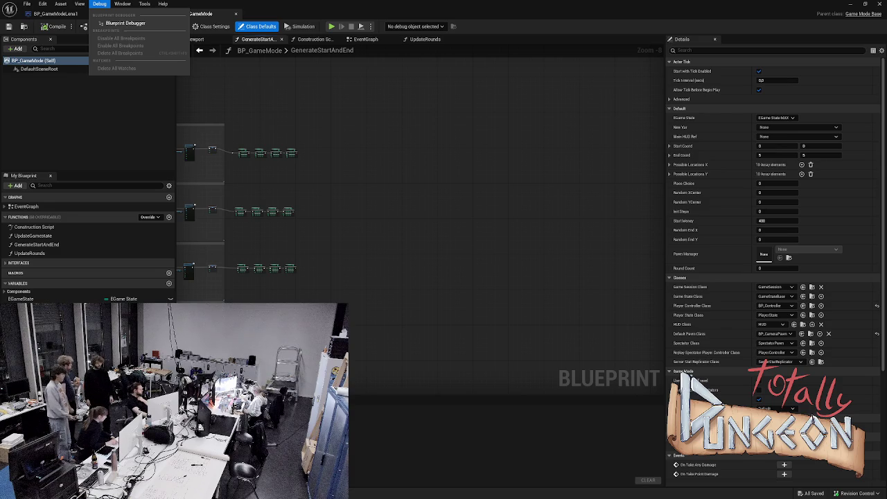
key(Escape)
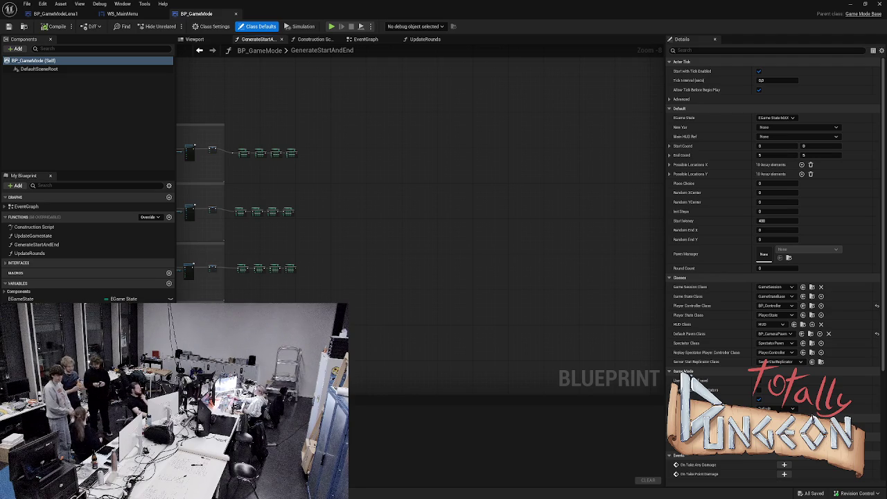
scroll(218, 150, up, 5)
Step: Select the fourth REMOVE node and briefly check an asset's options in the Content Drawer
right_click(317, 267)
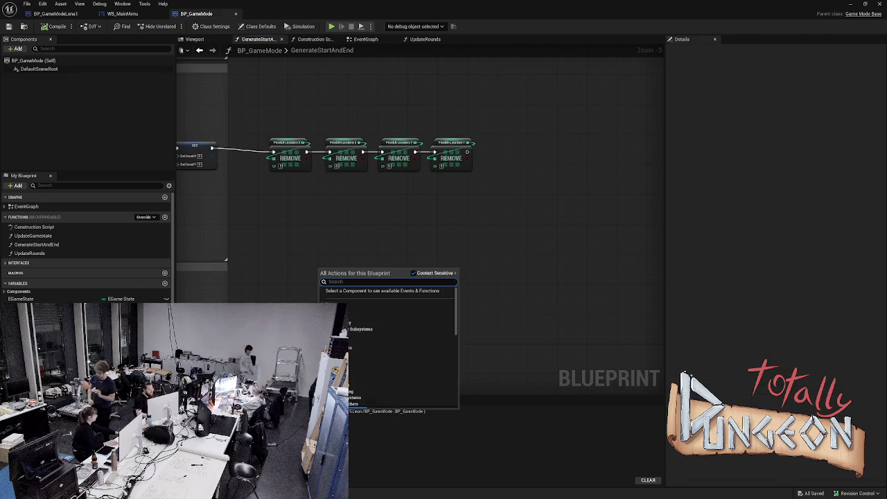
key(Escape)
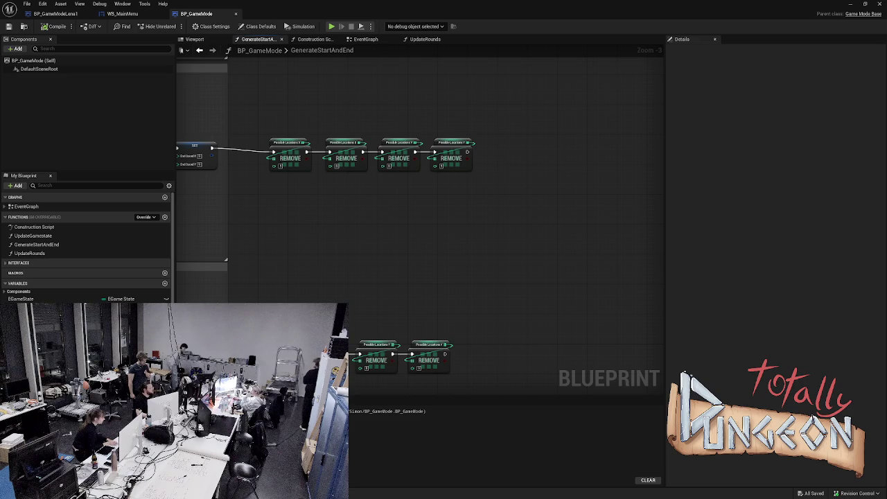
drag(499, 115, 432, 181)
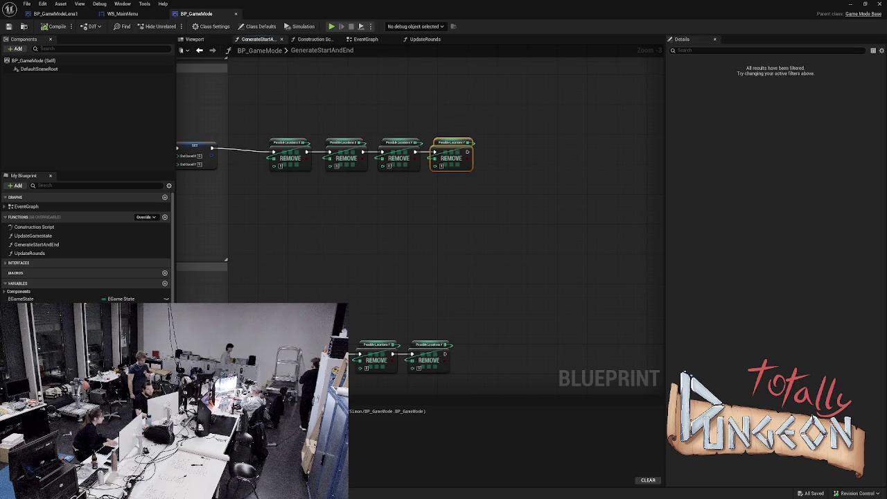
key(ctrl+space)
right_click(247, 152)
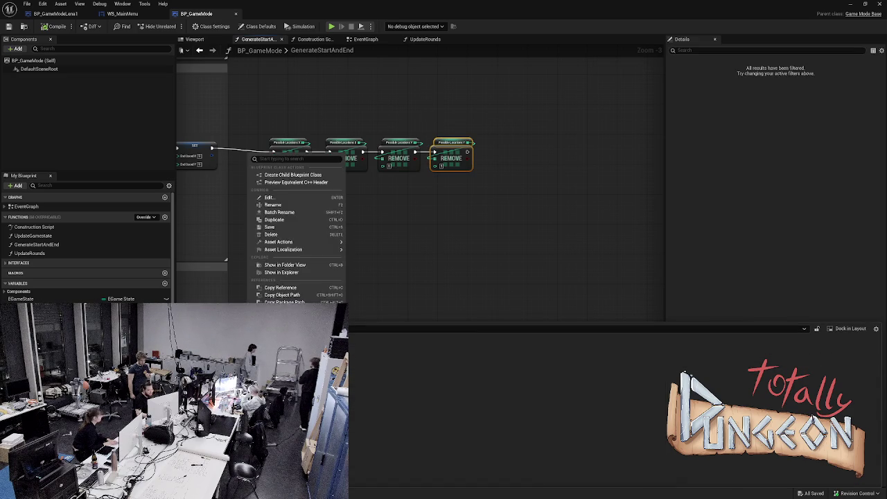
key(Escape)
click(278, 229)
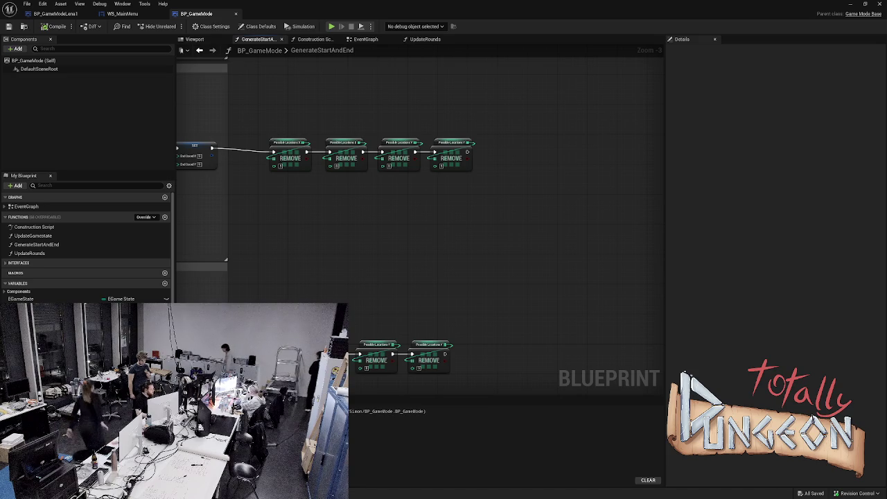
Step: Delete the fourth REMOVE node, then undo the deletion
click(451, 157)
right_click(464, 158)
key(Escape)
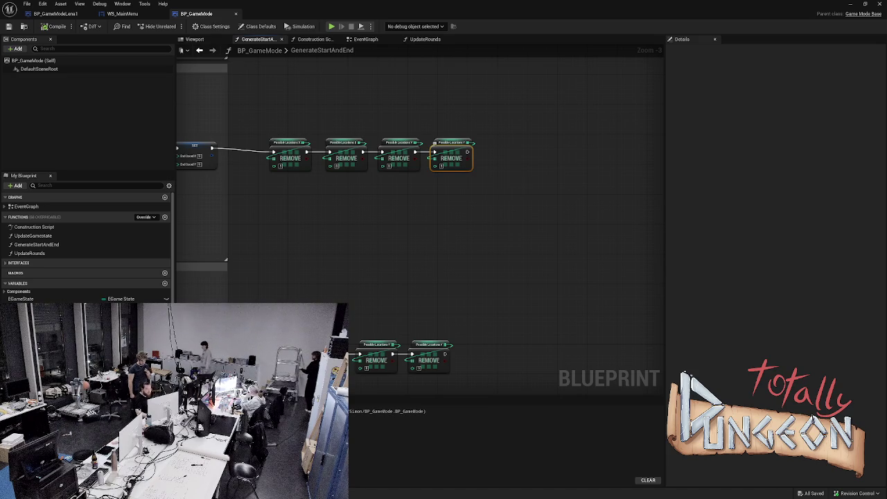
key(Delete)
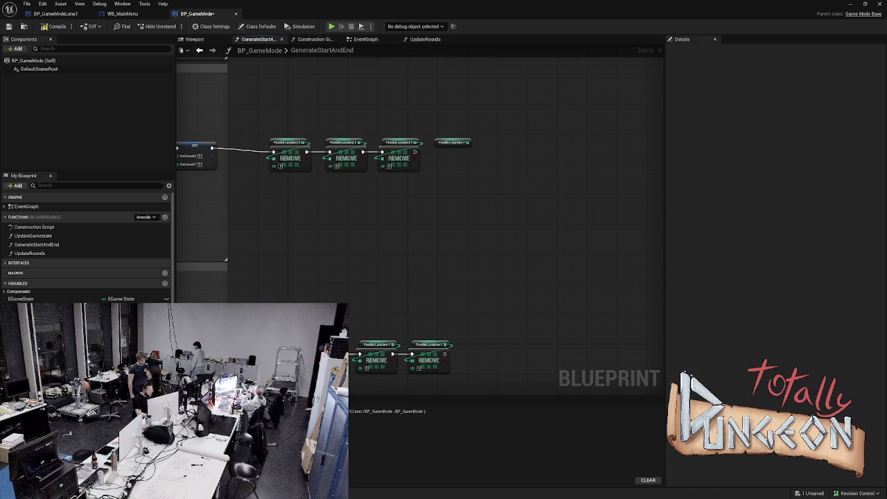
key(ctrl+z)
Step: Reopen the fourth REMOVE node's options, delete it again, and restore it with Ctrl+Z
right_click(453, 164)
click(451, 158)
right_click(454, 164)
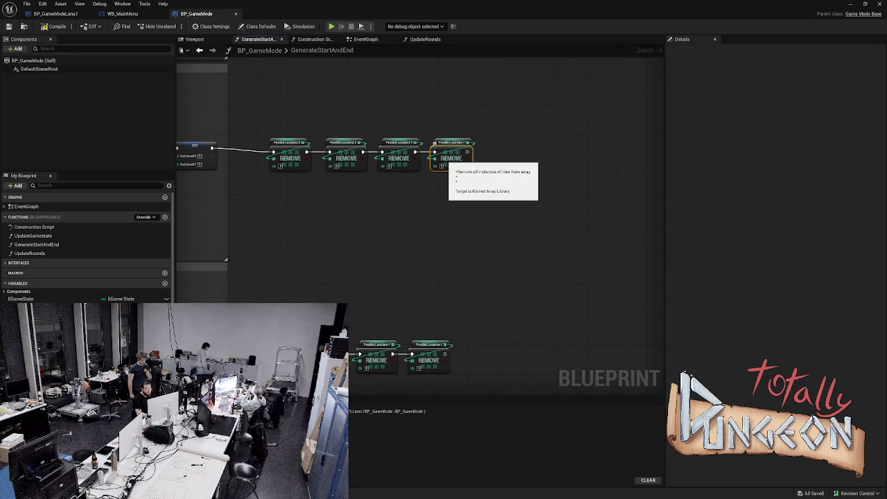
key(Escape)
key(Delete)
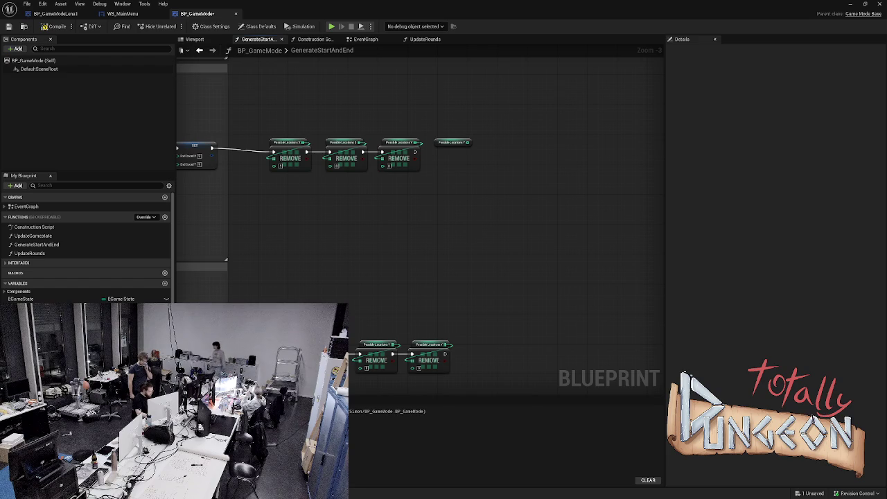
key(ctrl+z)
Step: Inspect the fourth REMOVE node's options once more, then deselect all nodes
click(451, 158)
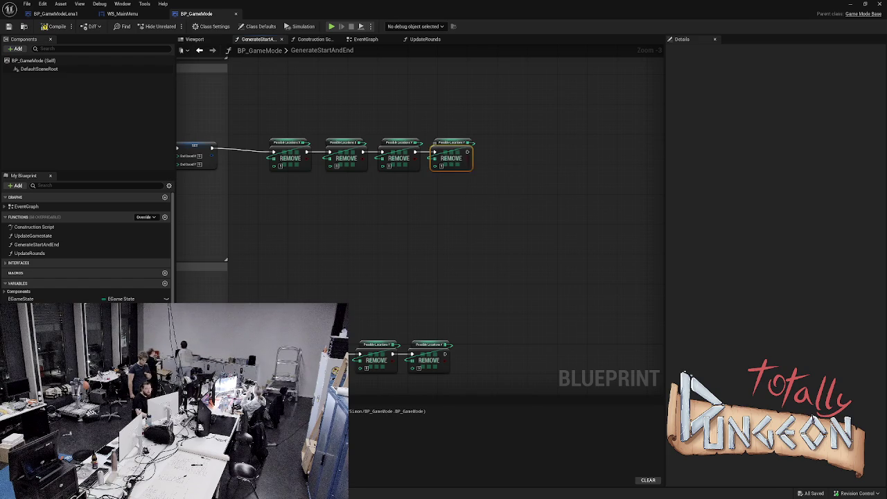
right_click(451, 163)
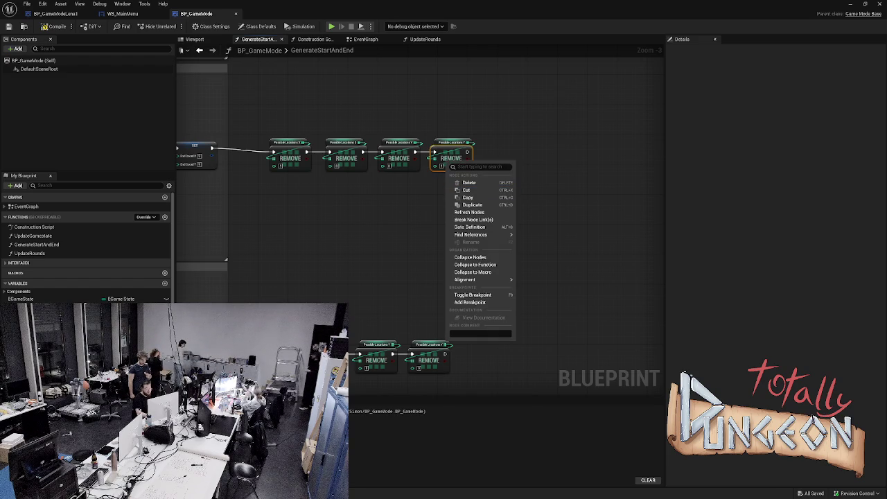
key(Escape)
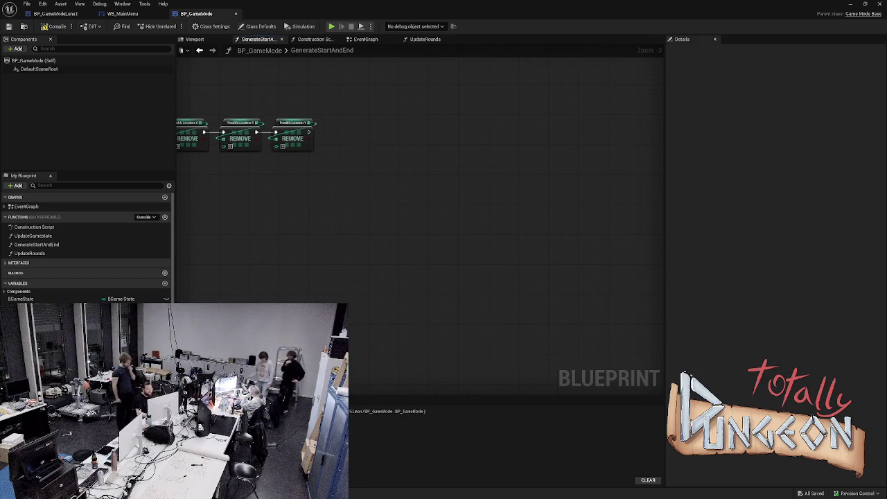
scroll(416, 208, down, 2)
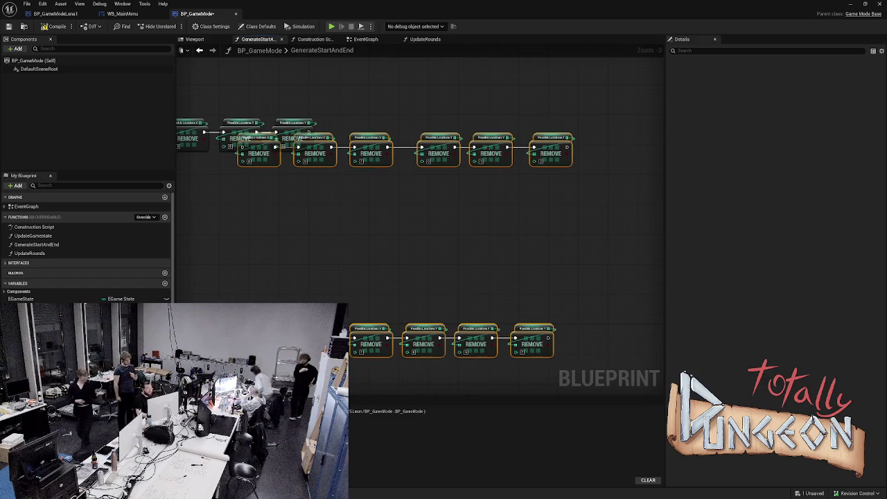
scroll(416, 207, down, 2)
scroll(376, 222, up, 2)
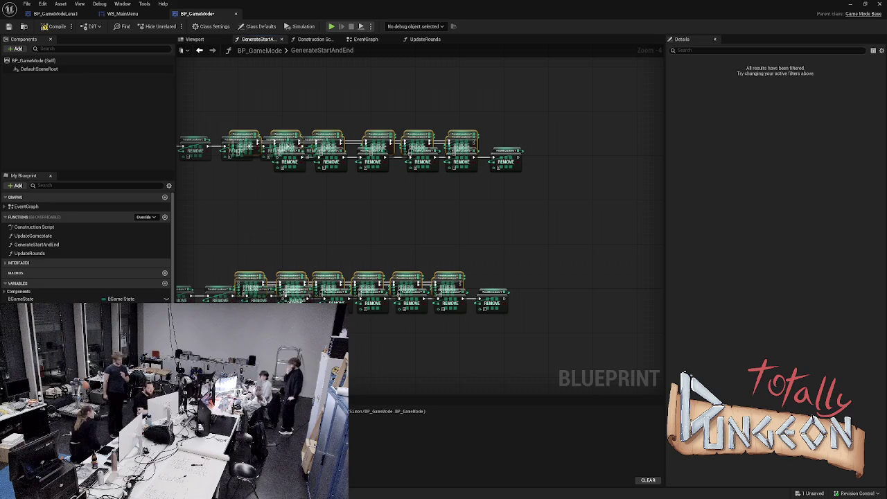
key(Escape)
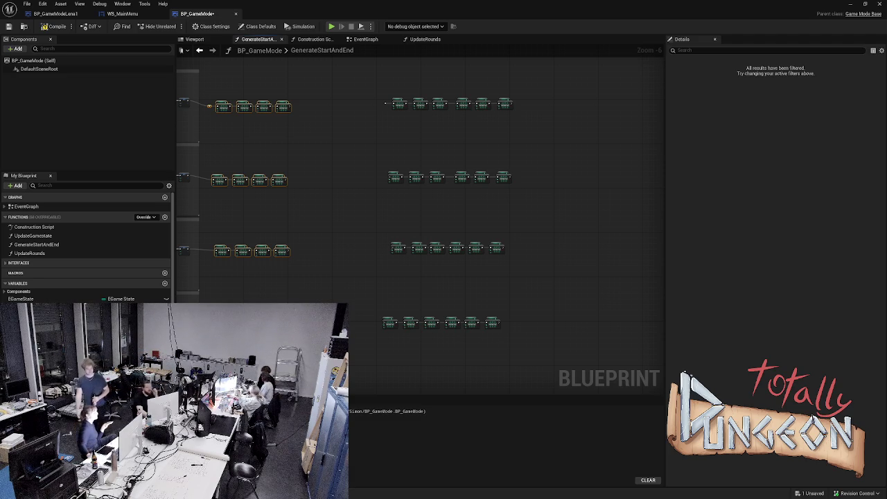
Step: Delete the left group of old REMOVE nodes and shift the remaining rows left toward SET
click(243, 107)
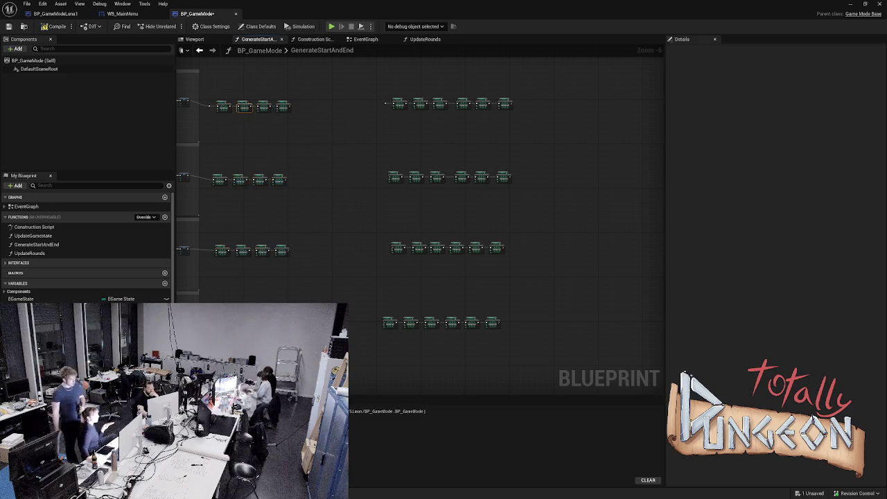
mouse_move(180, 79)
mouse_down()
mouse_move(302, 298)
mouse_move(293, 298)
mouse_up()
key(Delete)
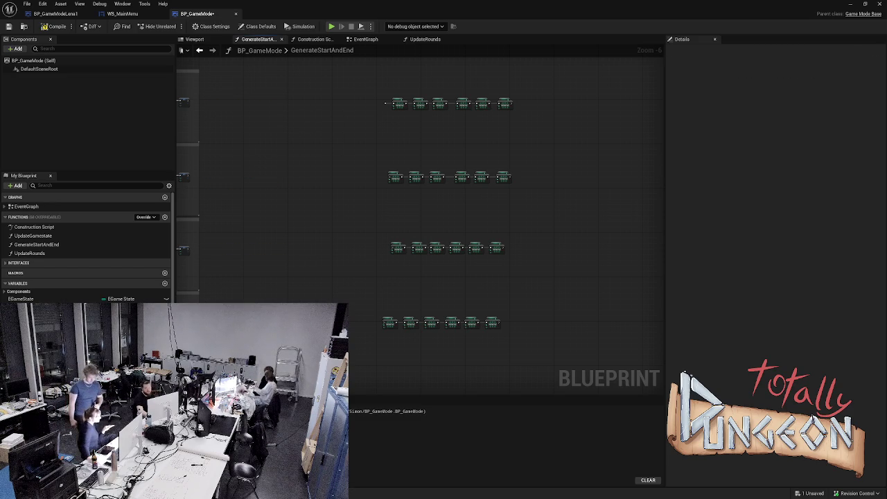
drag(352, 76, 662, 359)
mouse_move(399, 104)
mouse_down()
mouse_move(256, 91)
mouse_move(229, 107)
mouse_up()
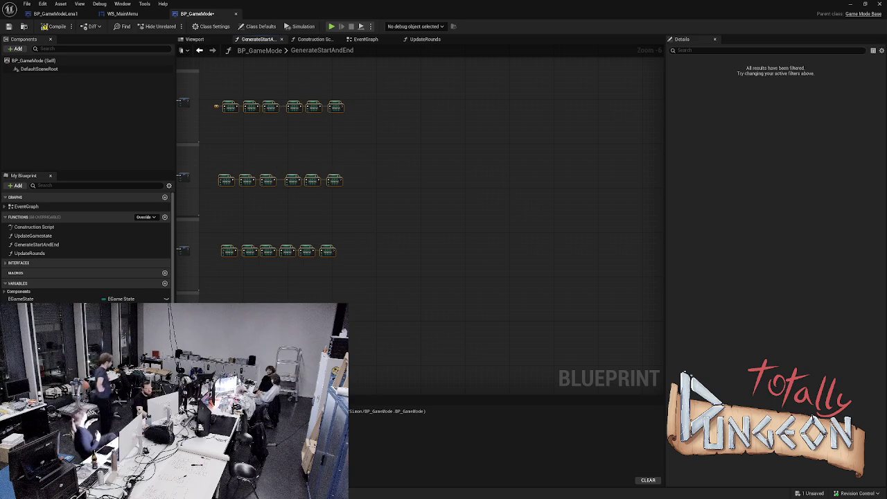
click(216, 107)
Step: Wire the SET node's exec into the first REMOVE node and close the BP_GameMode tab
scroll(185, 89, up, 3)
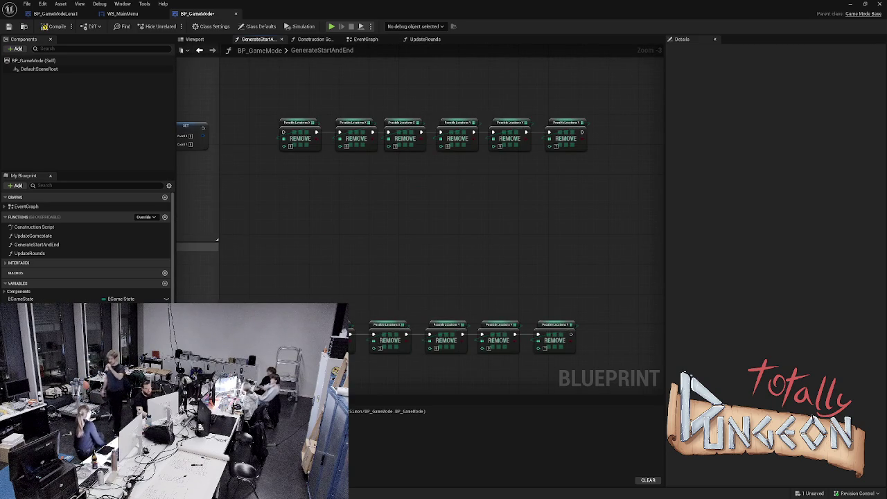
drag(210, 249, 302, 263)
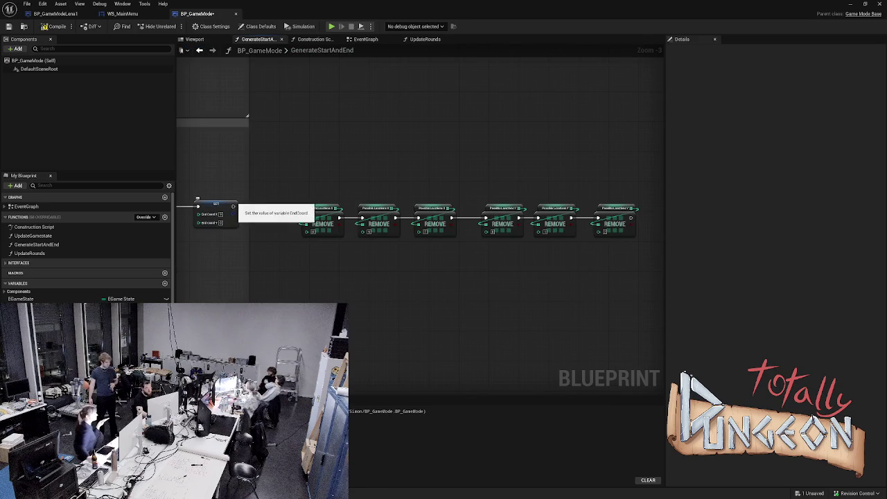
scroll(305, 218, down, 1)
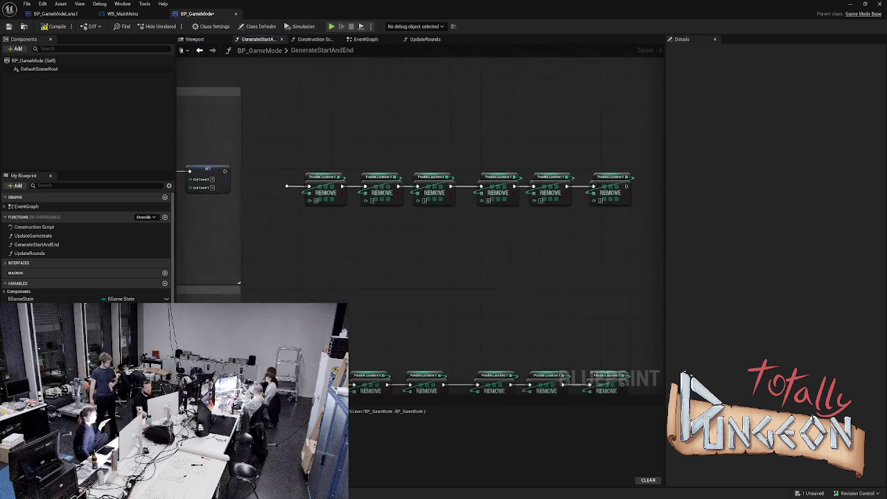
drag(223, 173, 307, 188)
click(55, 27)
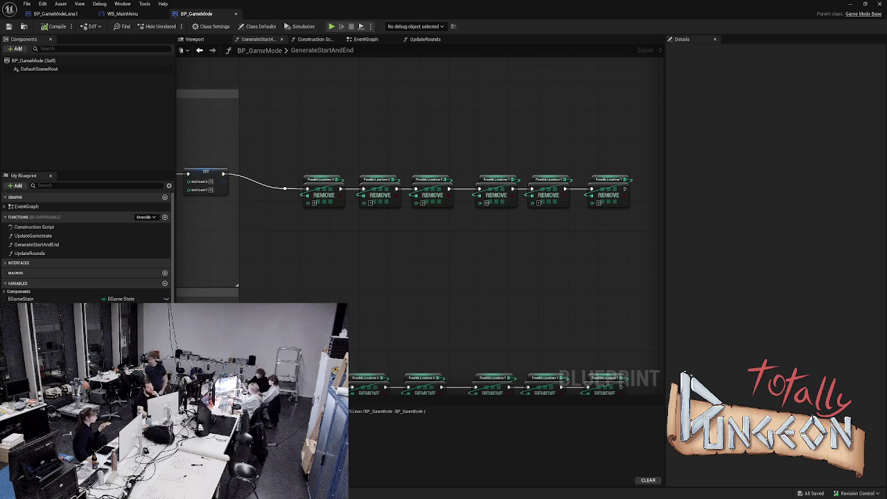
click(235, 13)
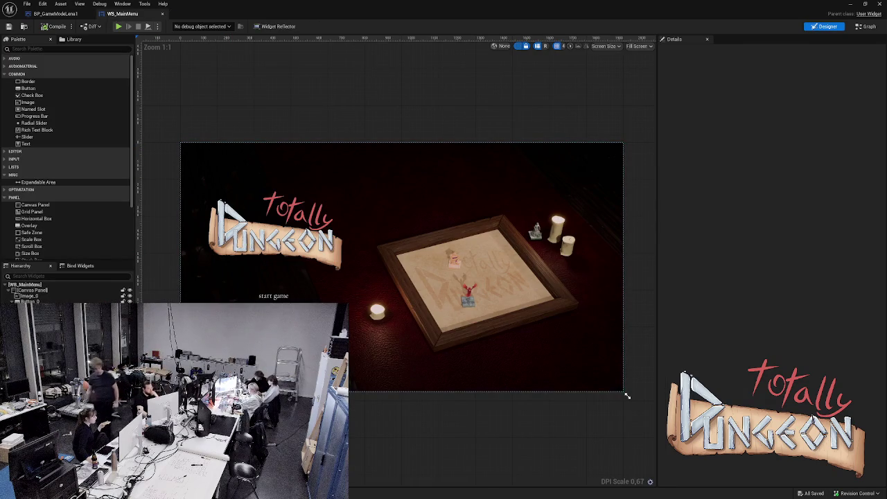
key(ctrl+space)
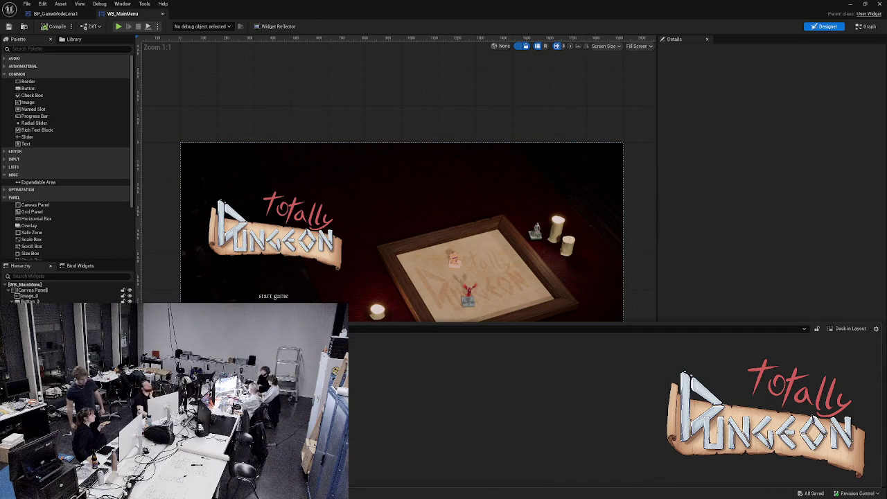
key(ctrl+space)
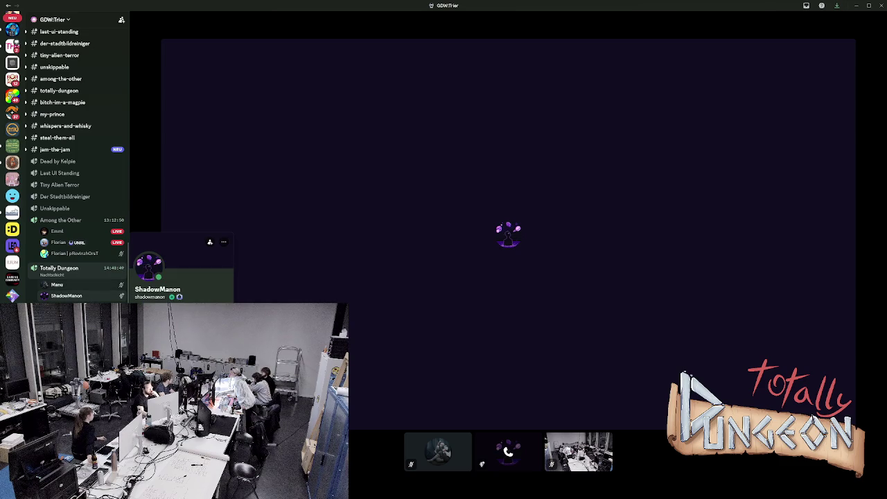
Step: Open the jam-the-jam channel and scroll down to its latest messages
scroll(69, 277, up, 1)
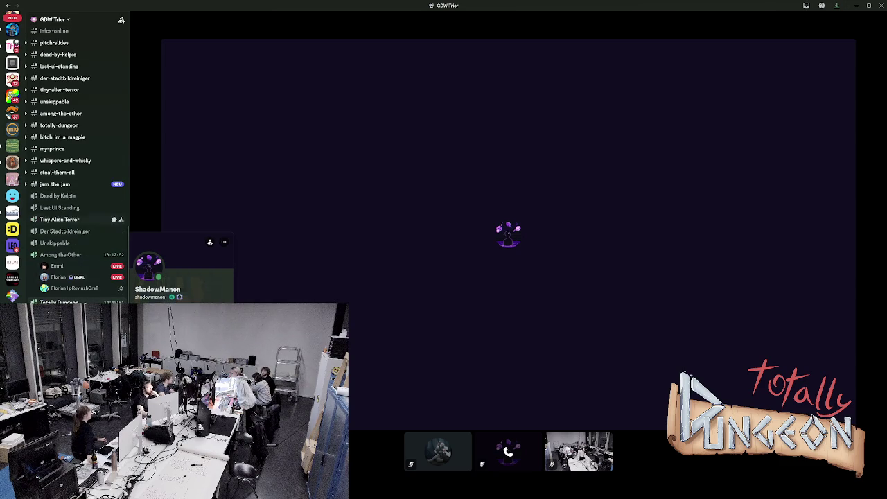
click(56, 183)
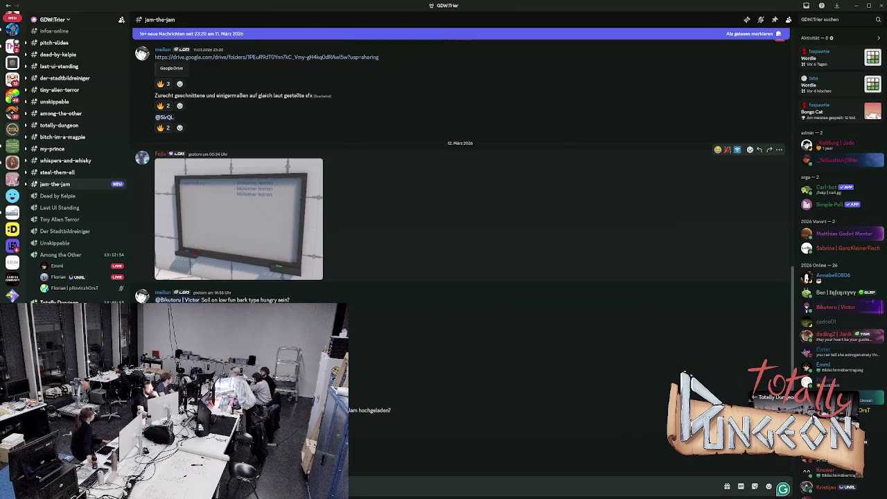
scroll(416, 207, down, 4)
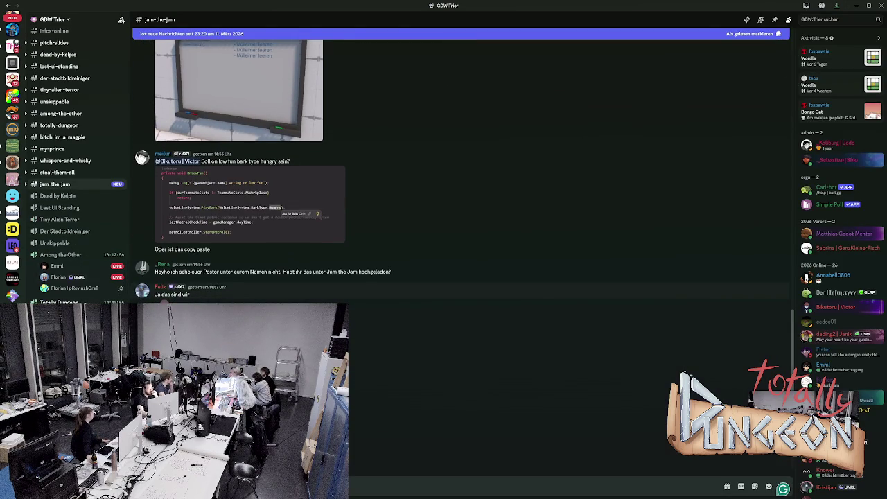
scroll(457, 166, down, 2)
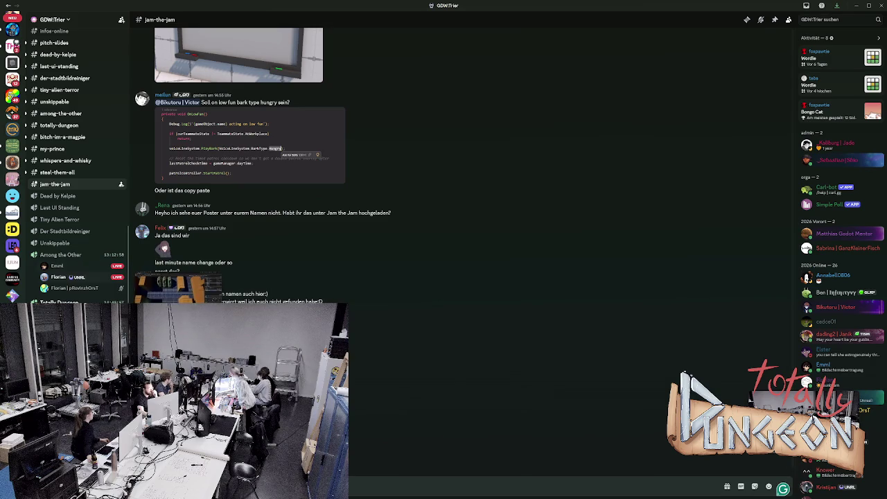
scroll(69, 267, down, 1)
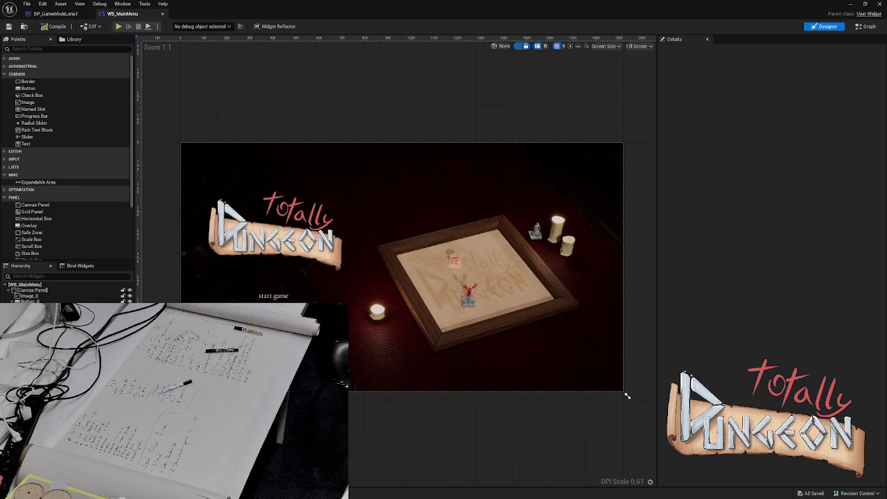
Step: Simulate the WB_MainMenu widget three times, stopping each run with Escape
key(alt+p)
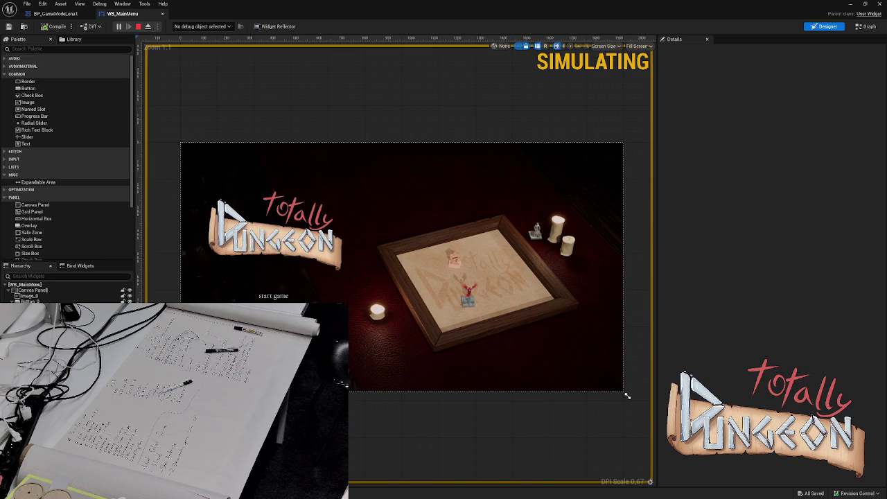
key(Escape)
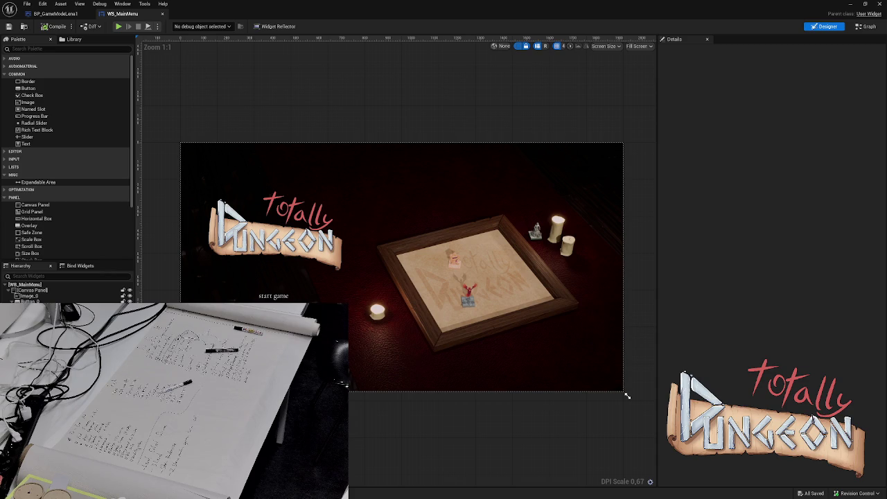
key(alt+p)
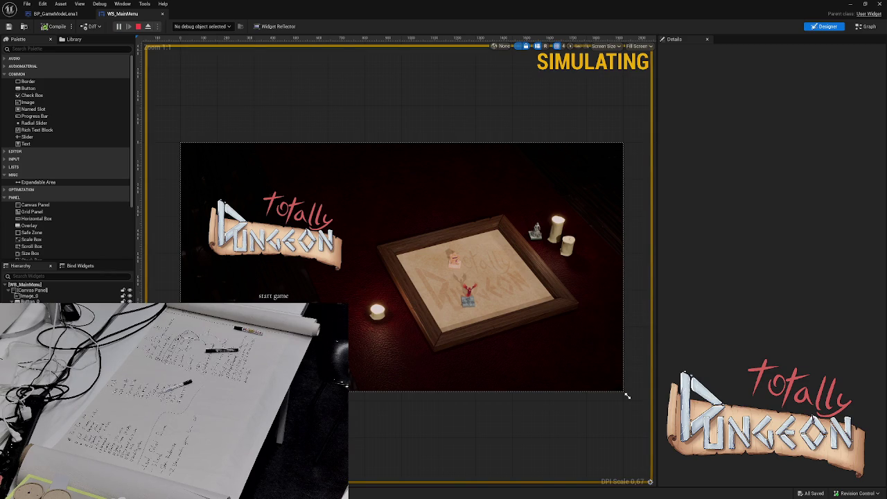
key(Escape)
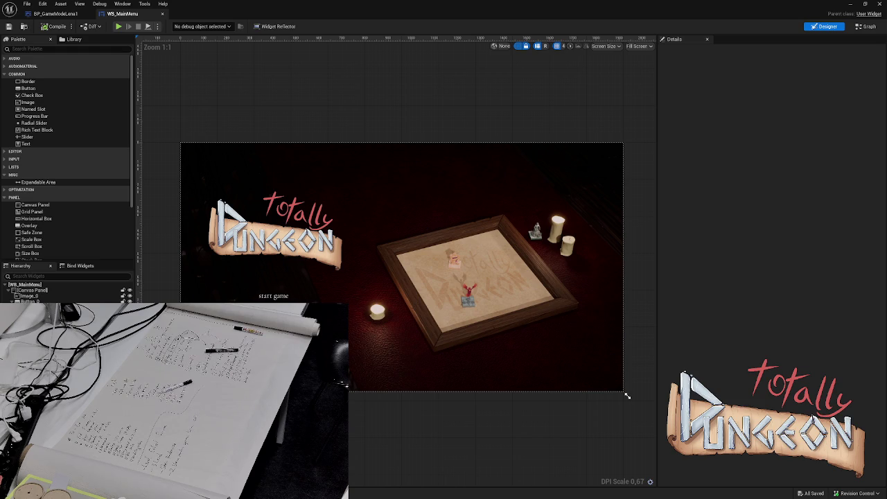
key(alt+s)
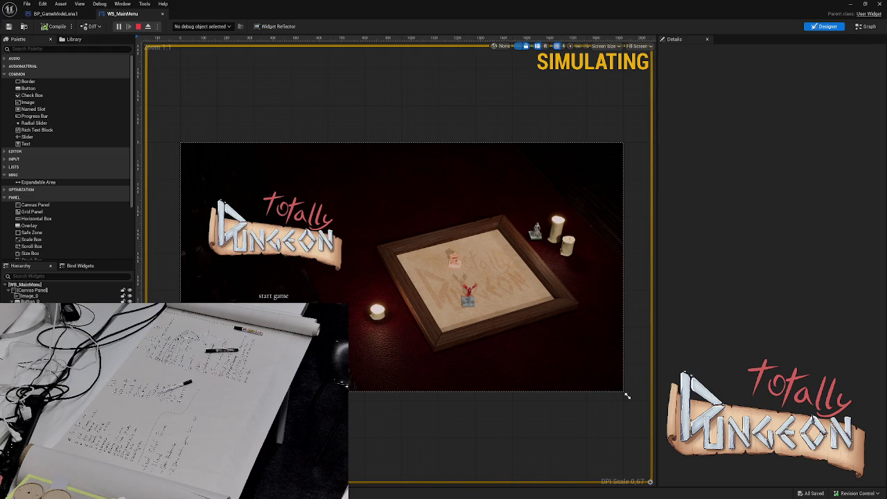
key(Escape)
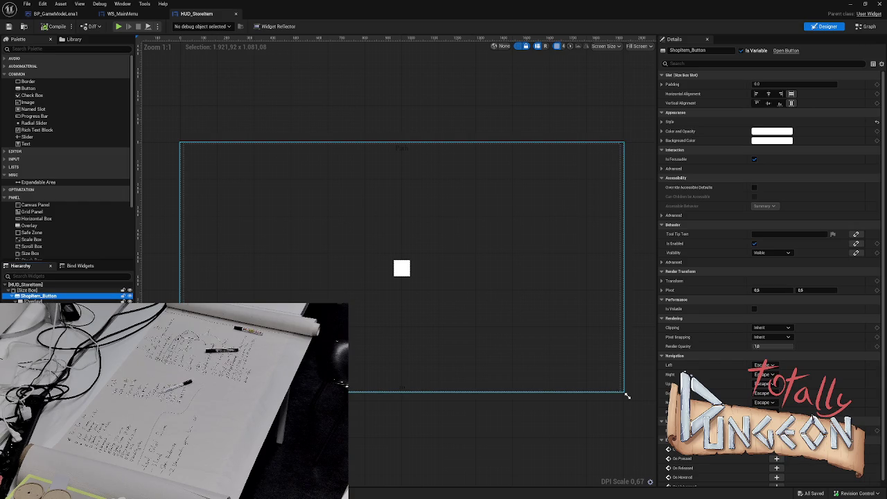
Step: Select ShopItem_Button in HUD_StoreItem to show its Appearance > Style settings
click(627, 396)
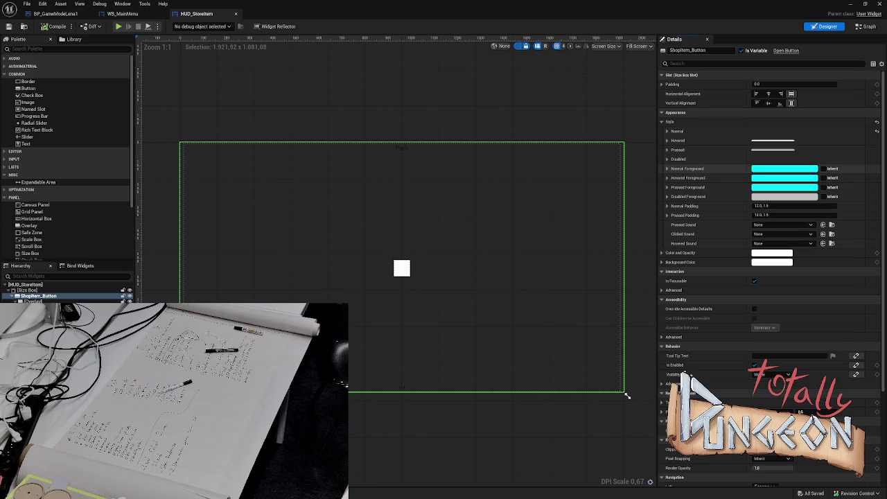
Step: Expand the Hovered and Pressed brushes, lower the Hovered Tint alpha to about 0.62, and start editing another tint
click(667, 140)
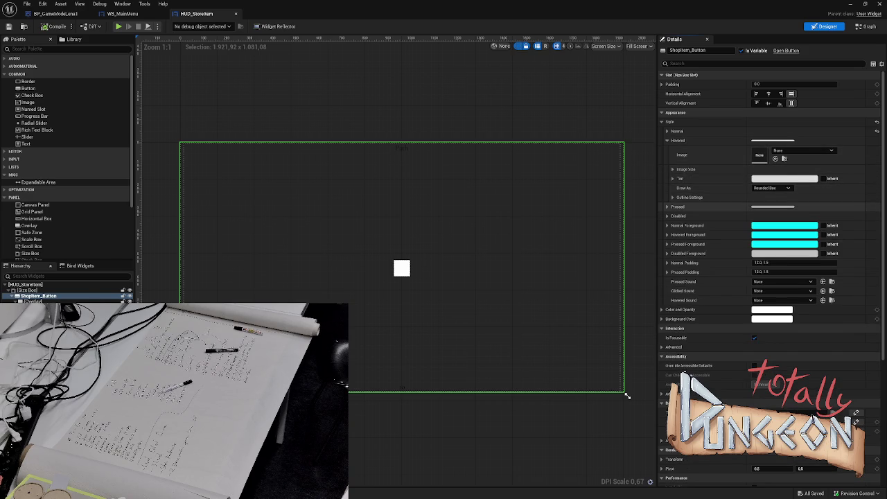
click(667, 206)
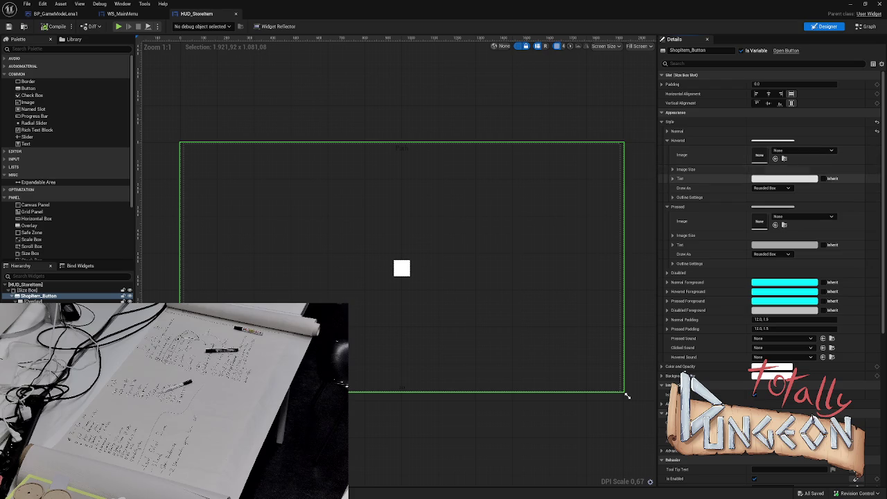
click(784, 178)
drag(675, 303, 665, 303)
key(Return)
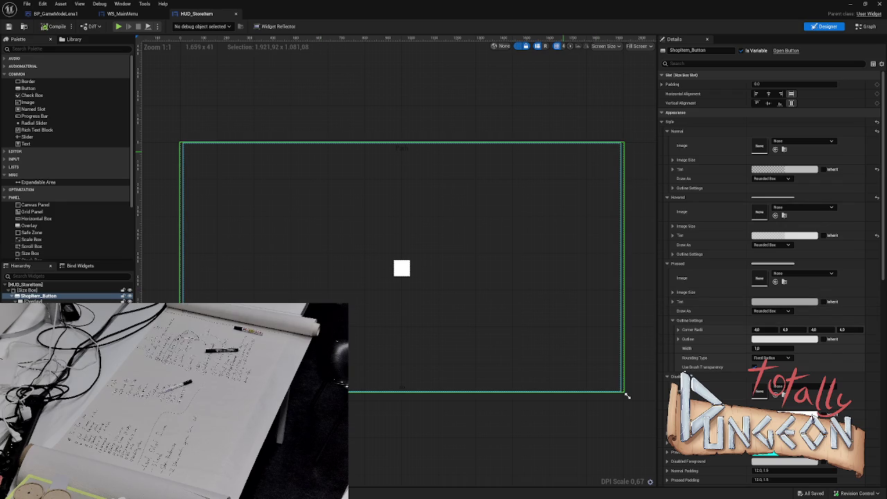
click(784, 302)
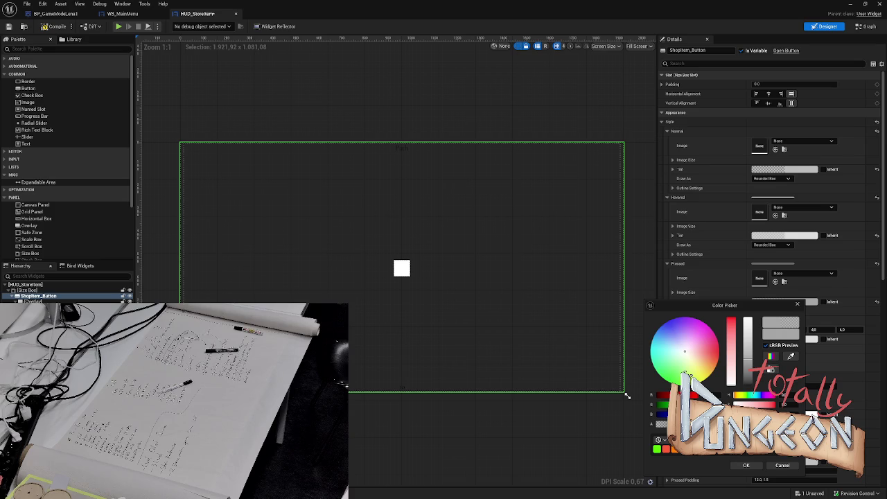
Step: Set the ShopItem_Button Hovered Tint alpha to 0.5, then simulate HUD_StoreItem with Alt+S
click(746, 465)
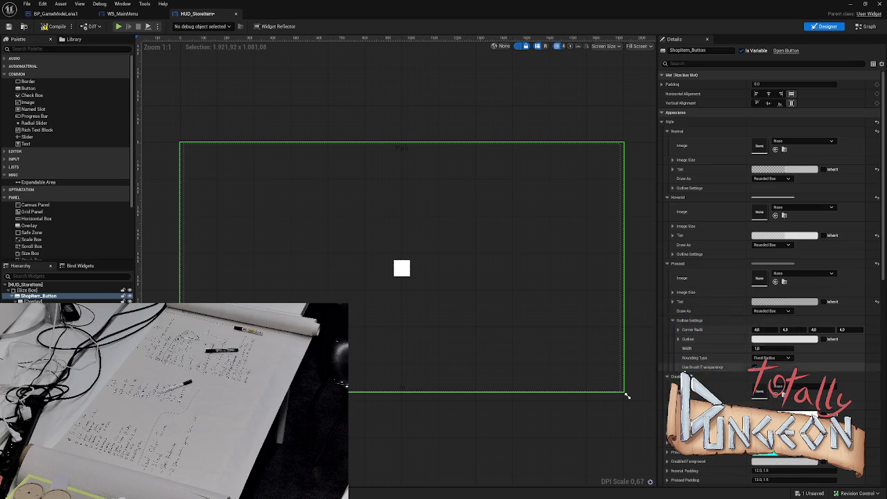
click(784, 235)
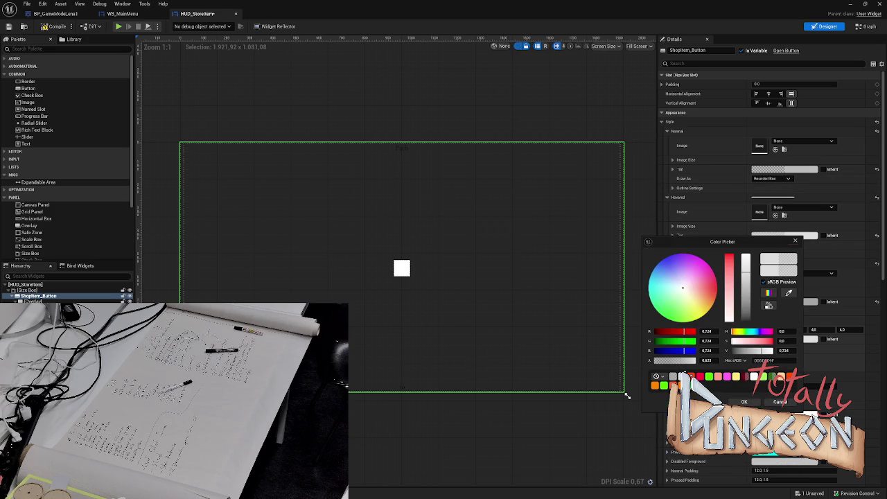
click(710, 360)
text(0,5)
key(Return)
click(744, 402)
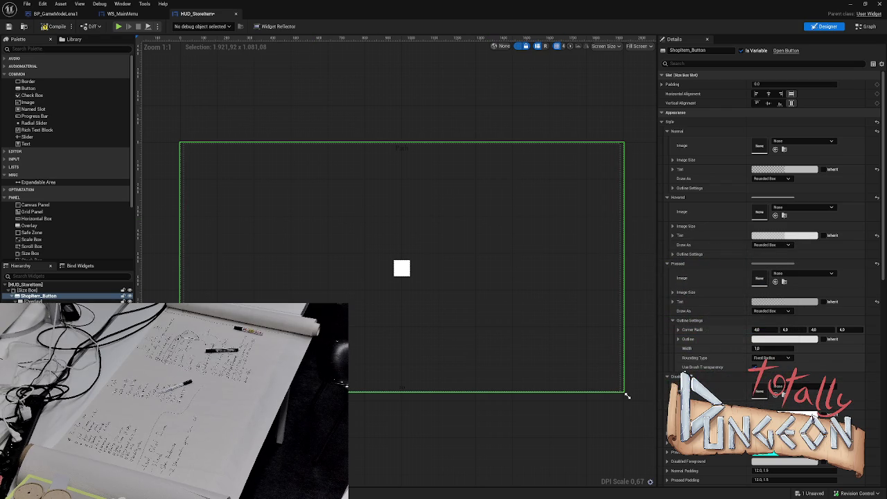
key(alt+s)
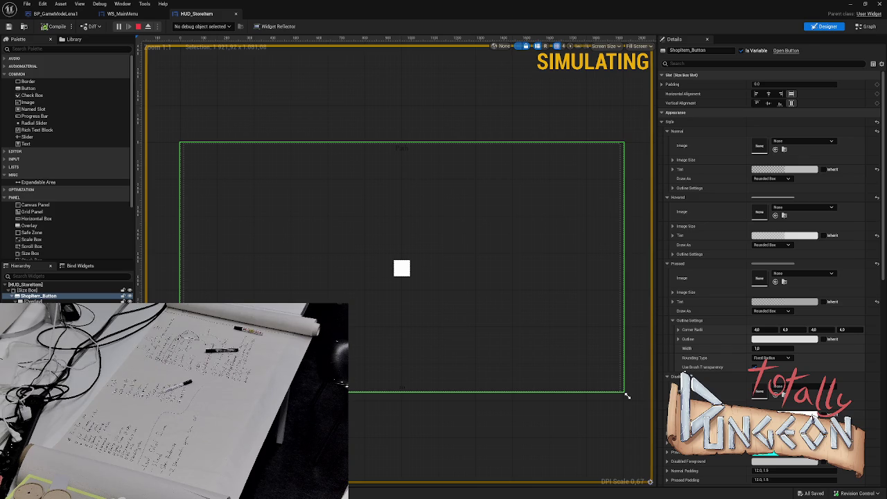
Step: Stop the simulation and close the HUD_StoreItem tab, returning to the WB_MainMenu designer
drag(627, 396, 627, 396)
click(138, 26)
click(235, 13)
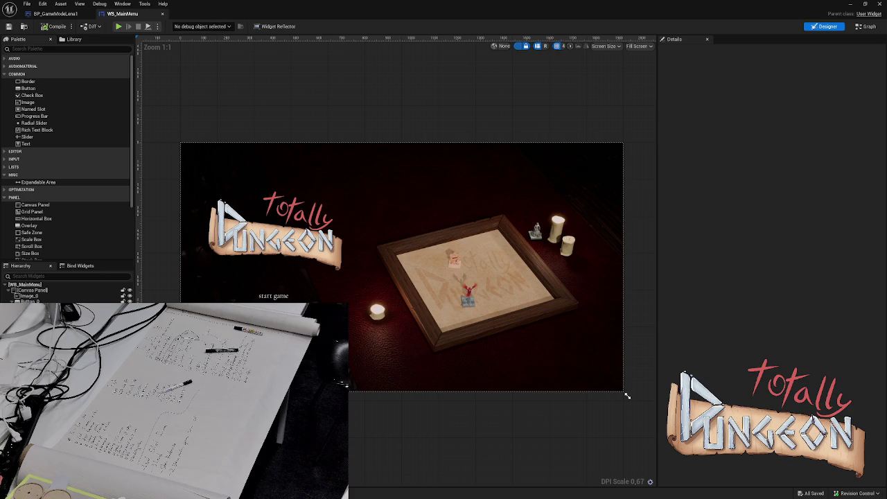
Step: Switch to BP_GameModeLena1 and open Edit > Project Settings to review its controller and pawn defaults
key(ctrl+Tab)
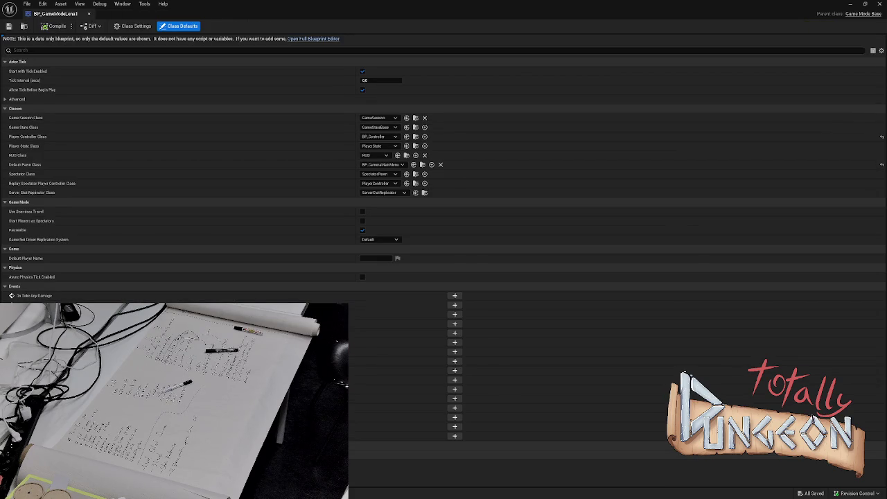
click(42, 3)
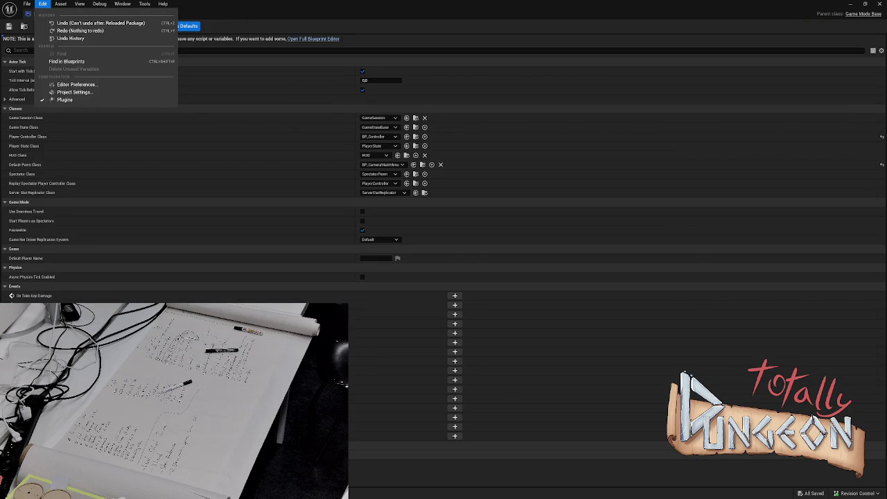
click(74, 91)
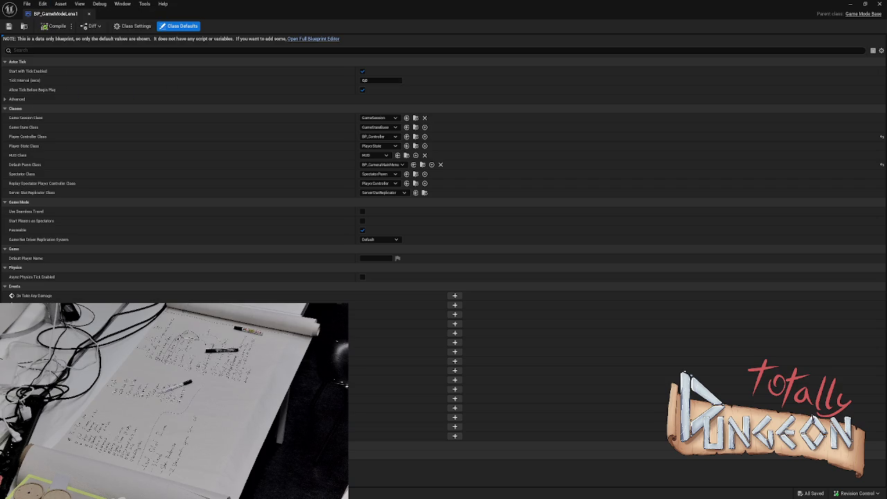
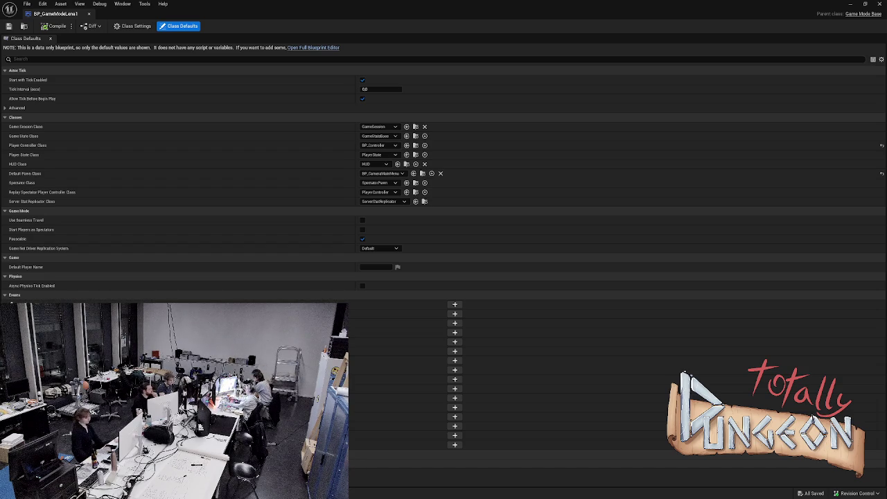
Step: Open the Content Drawer to locate and open the BP_CameraPawn blueprint
key(ctrl+space)
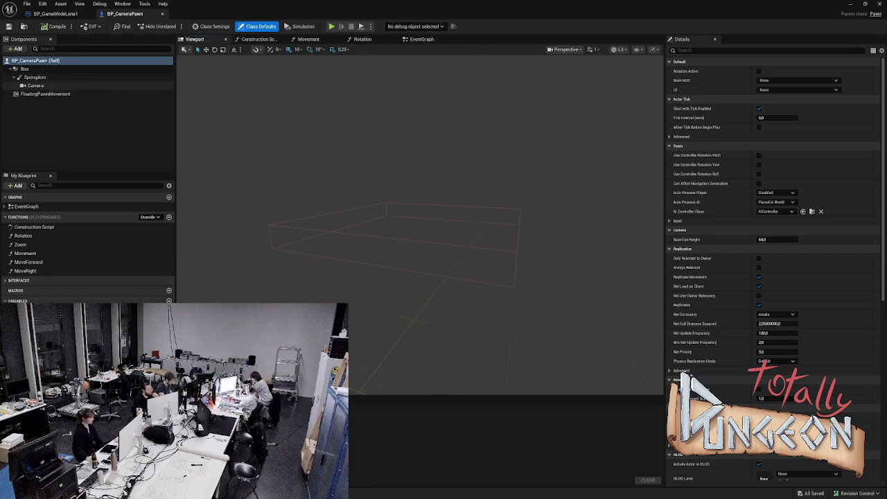
Step: Select the Box component, review its Collision responses, then switch to the WB_GameUI designer
click(26, 69)
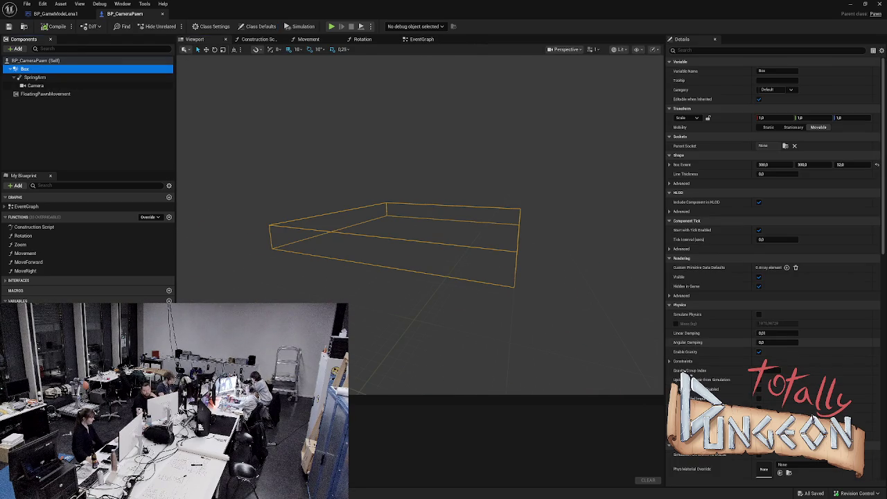
scroll(772, 268, down, 2)
scroll(684, 375, down, 15)
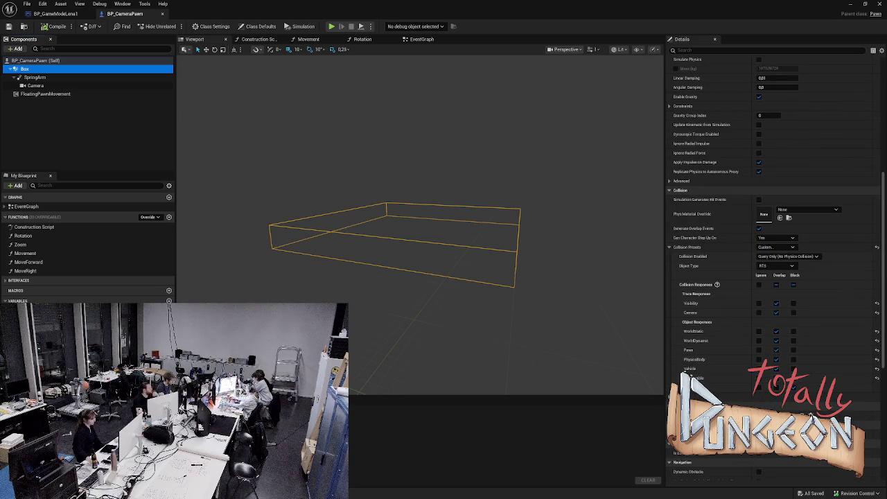
click(688, 374)
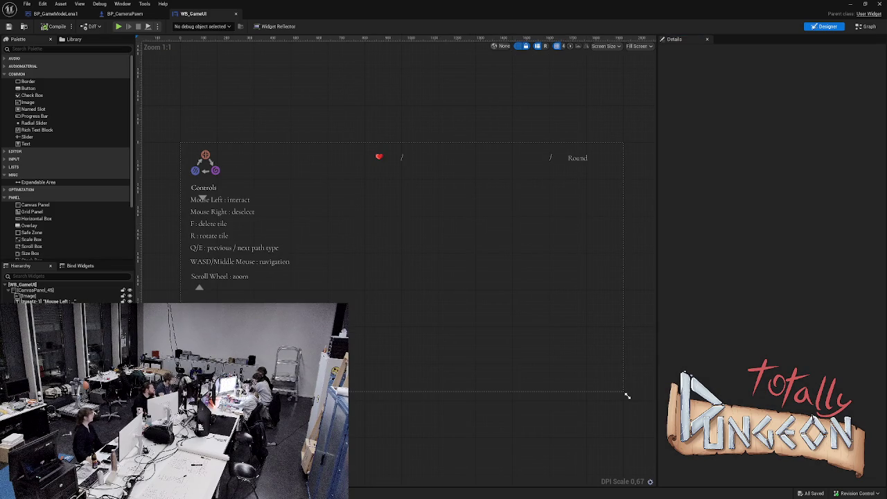
Step: Run three Play-in-Editor tests with Alt+P and Esc, then return to the BP_CameraPawn tab
key(alt+p)
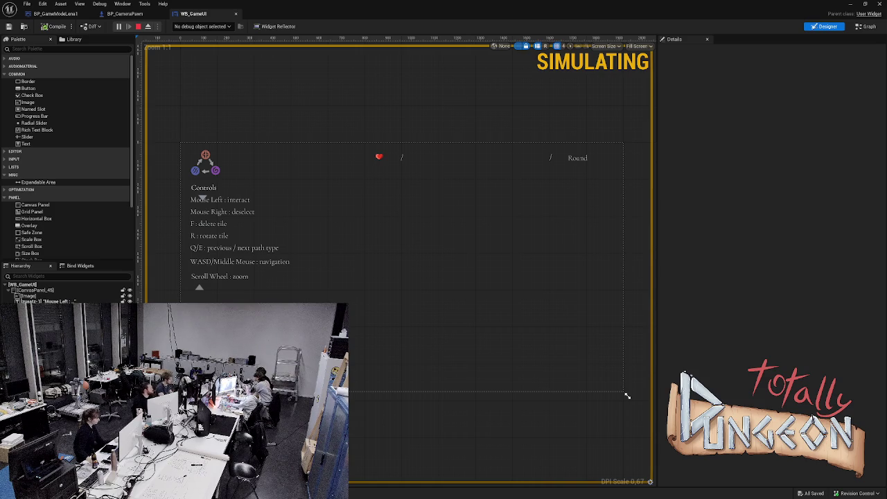
key(Escape)
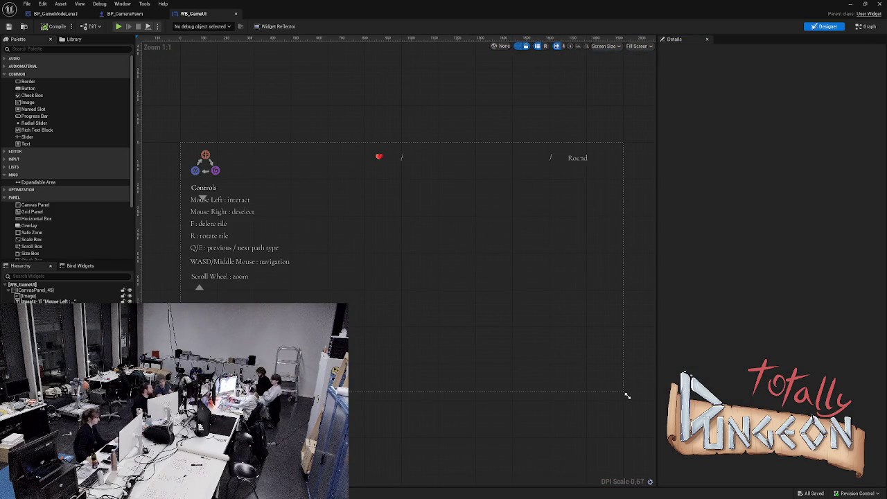
key(alt+p)
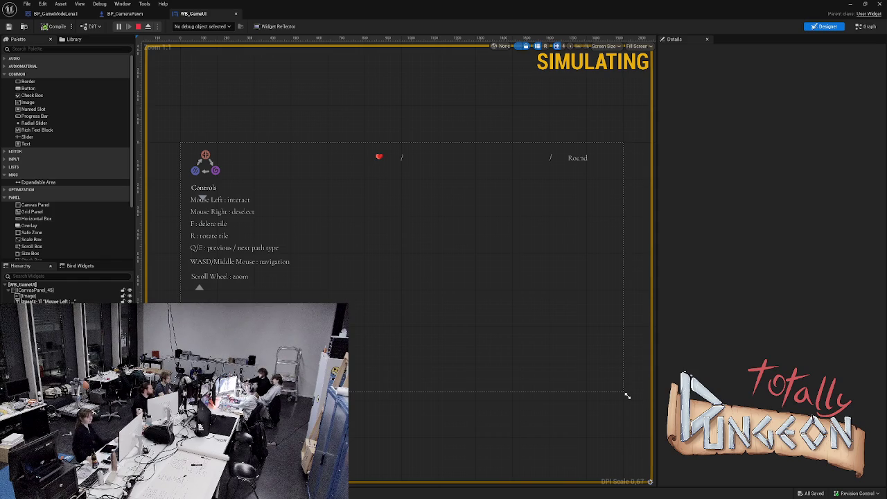
key(Escape)
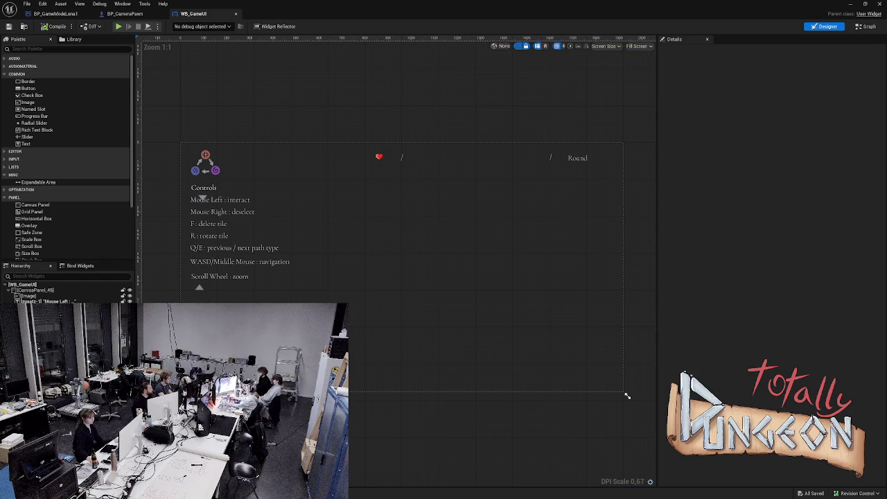
key(alt+p)
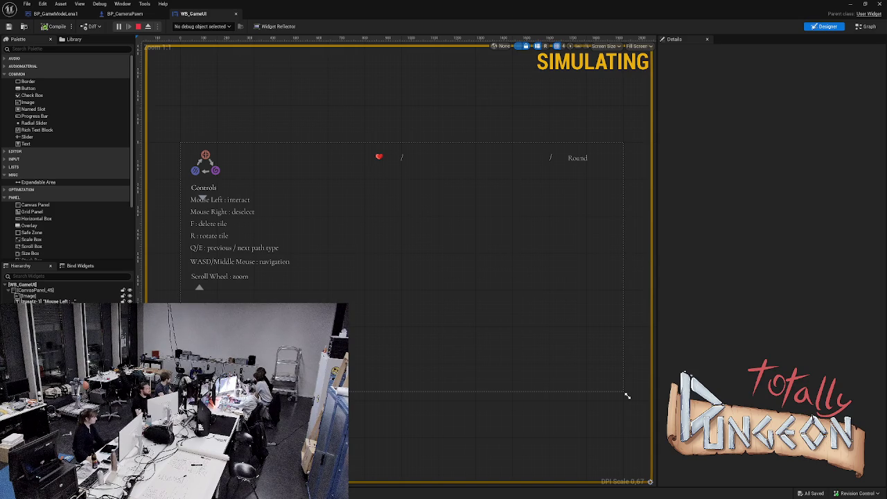
key(Escape)
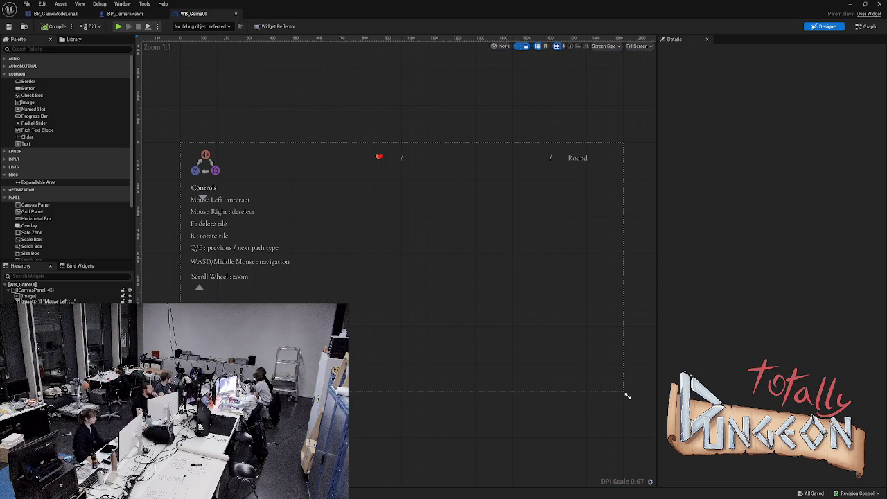
key(ctrl+space)
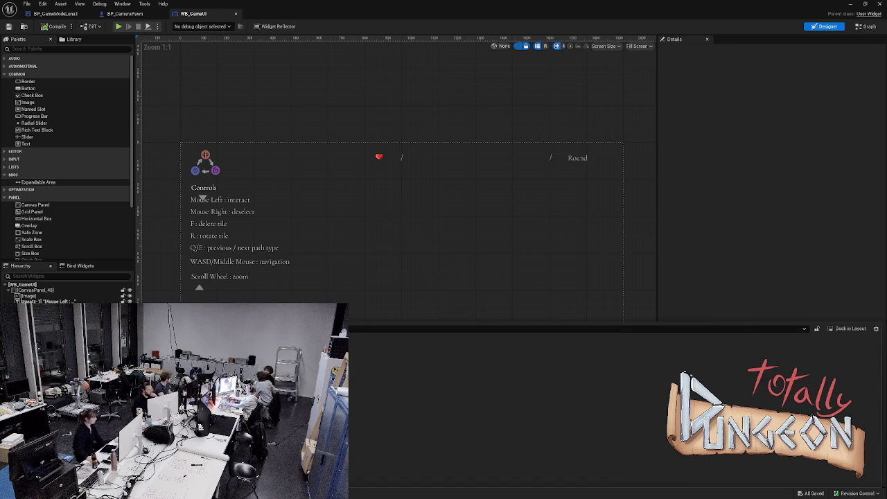
key(ctrl+Tab)
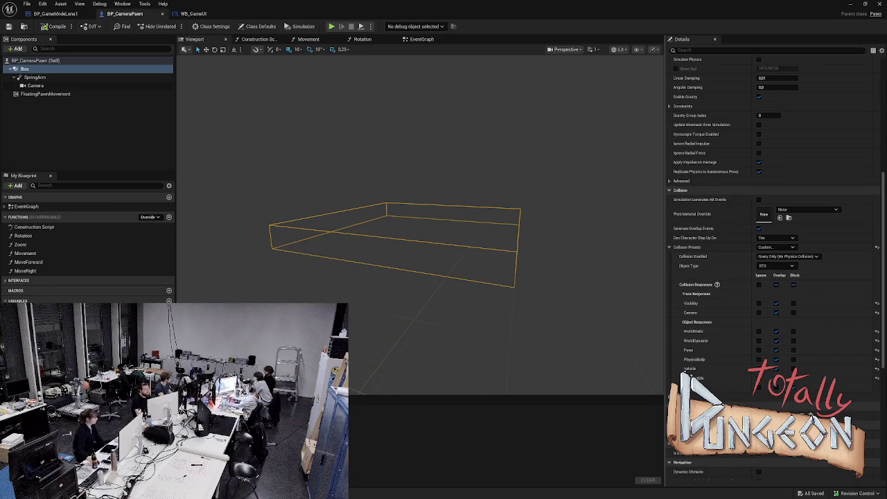
Step: Inspect the Camera and FloatingPawnMovement components' properties
scroll(769, 263, up, 2)
scroll(769, 264, up, 10)
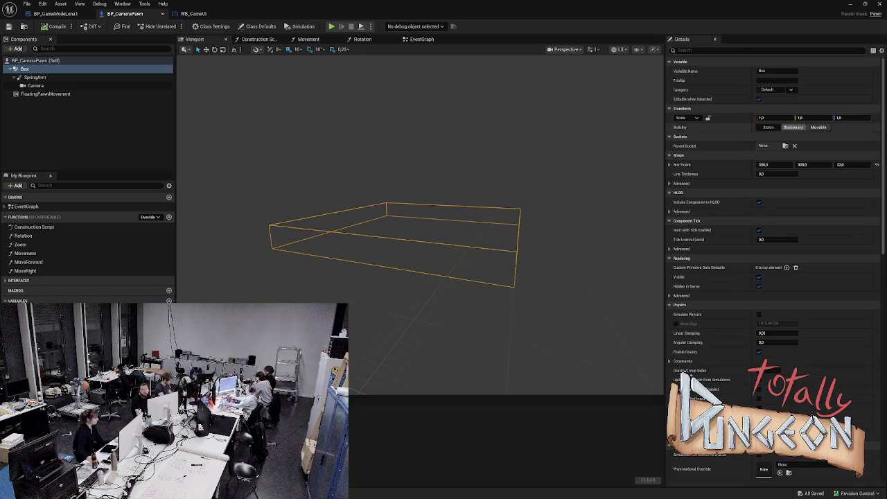
scroll(378, 61, down, 5)
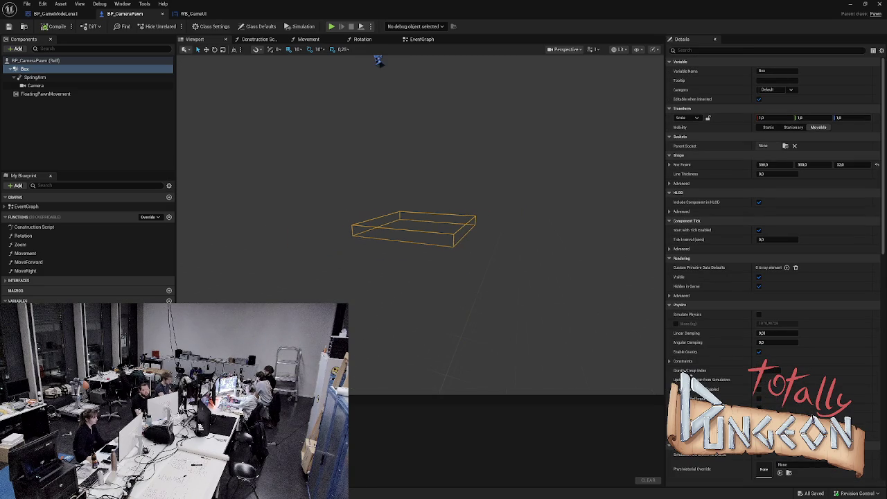
mouse_move(415, 229)
mouse_down()
mouse_move(416, 208)
mouse_move(416, 235)
mouse_move(430, 256)
mouse_move(388, 236)
mouse_up()
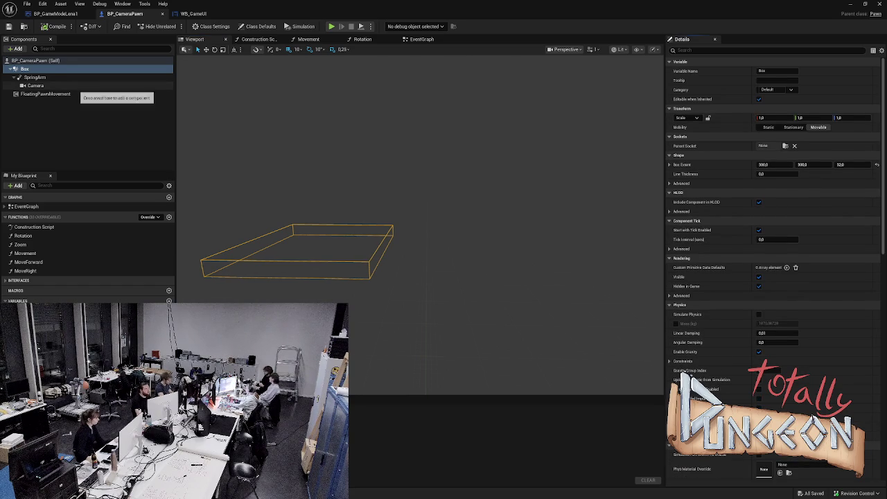
click(76, 76)
click(78, 86)
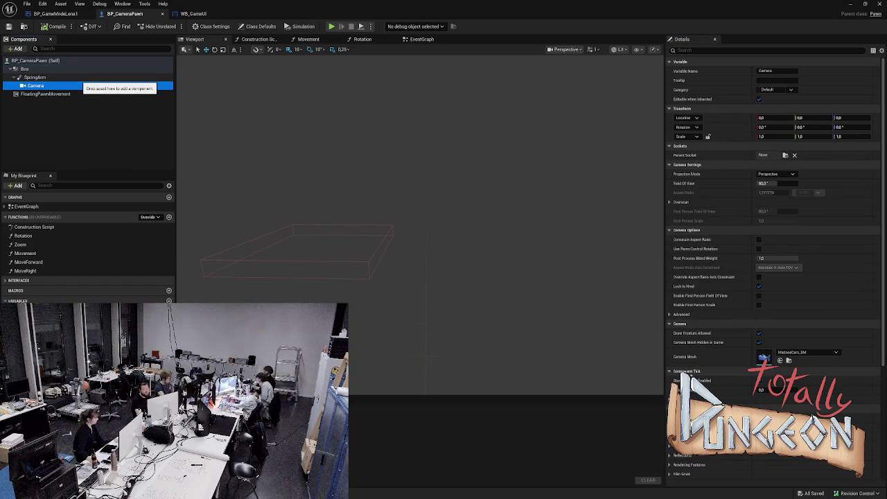
click(60, 93)
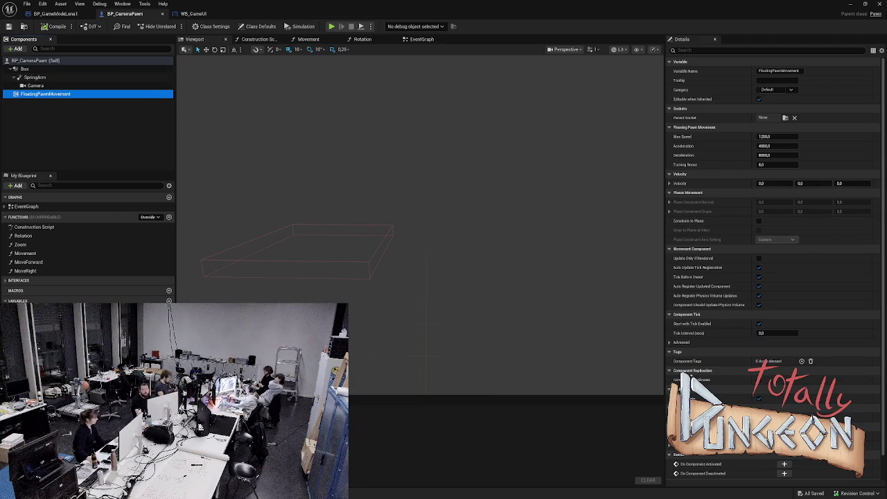
Step: Reselect Box, lock its scale proportions and shrink it uniformly to 0.2825
click(27, 69)
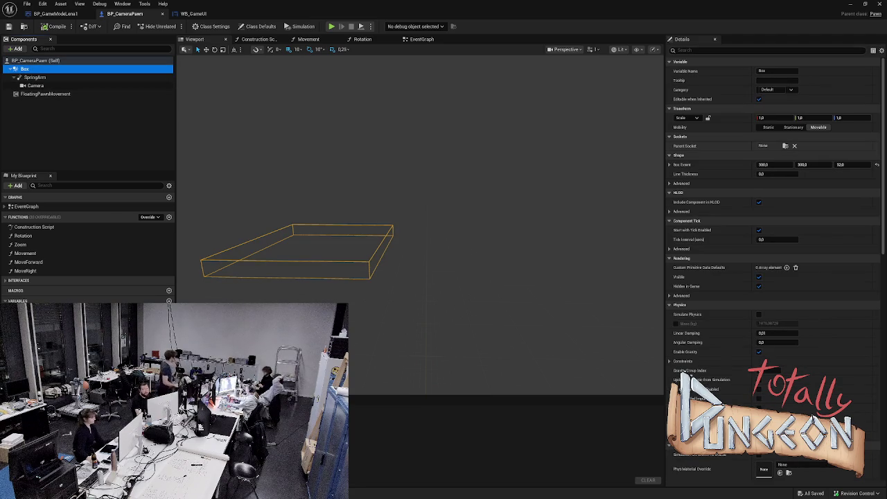
click(793, 127)
drag(773, 118, 746, 118)
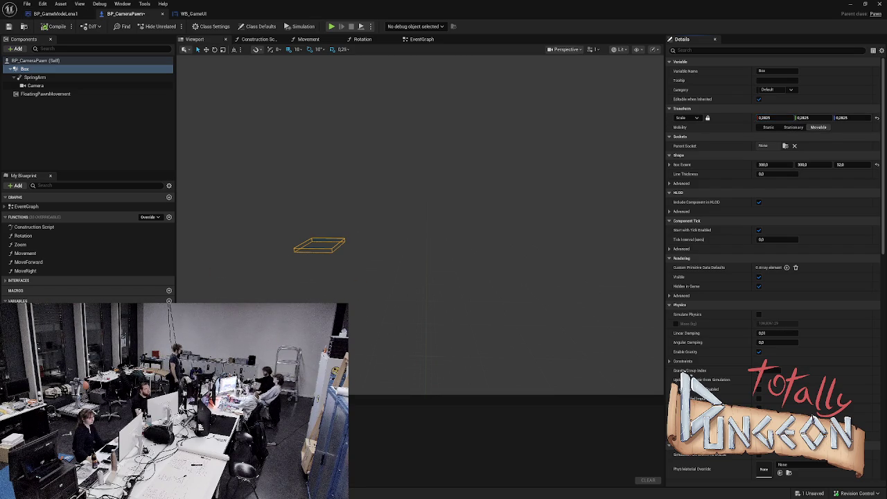
Step: Compile BP_CameraPawn with the Box scaled to 0.2825
click(54, 26)
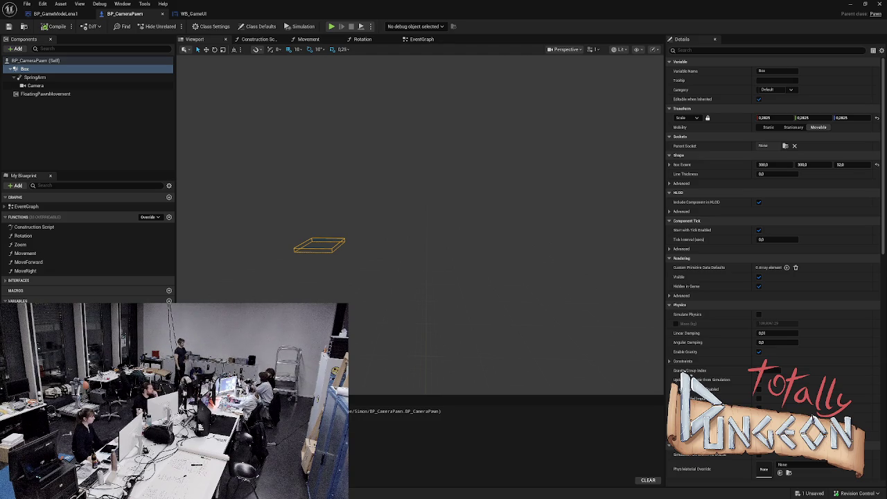
Step: Save, then set the Box's Camera trace response to Block
key(ctrl+s)
scroll(772, 267, down, 6)
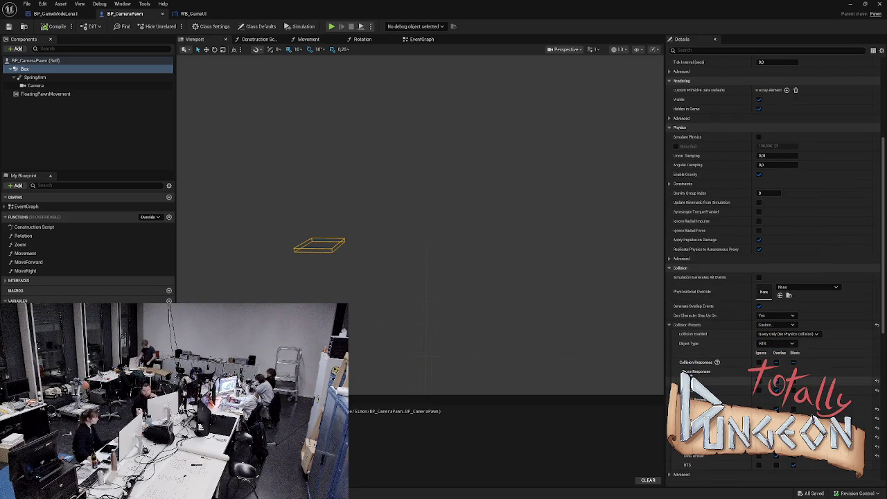
scroll(772, 372, down, 1)
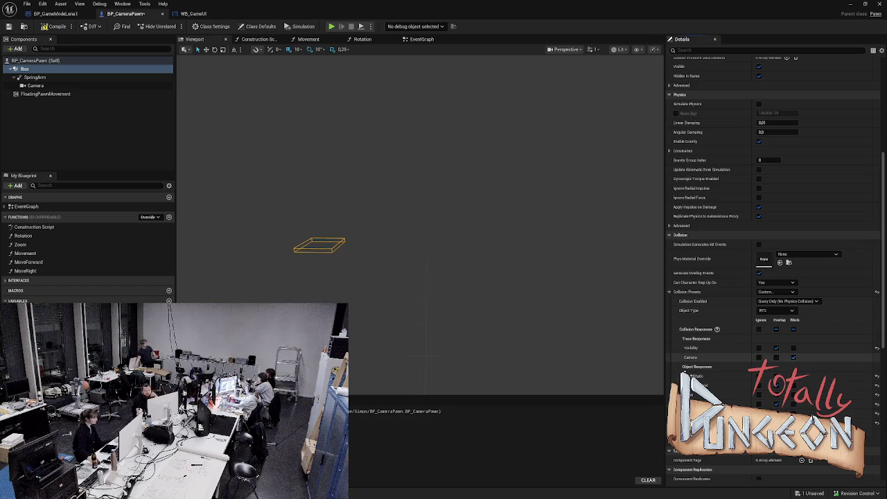
click(759, 357)
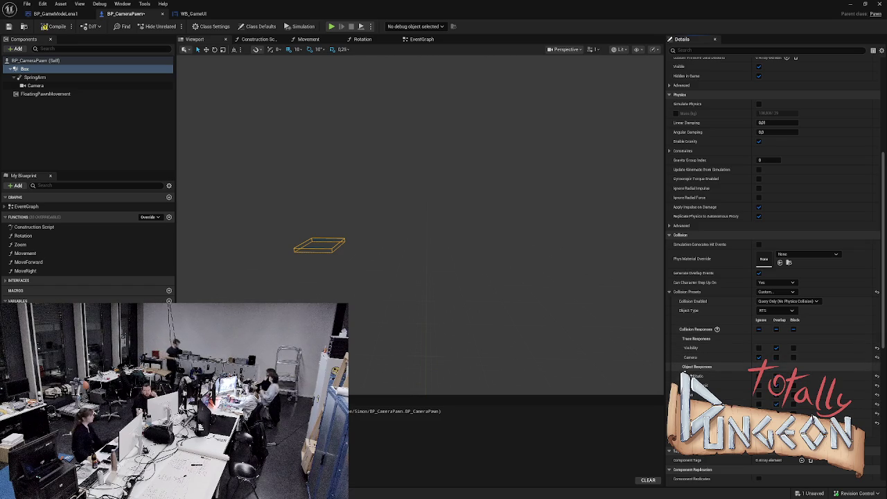
click(793, 357)
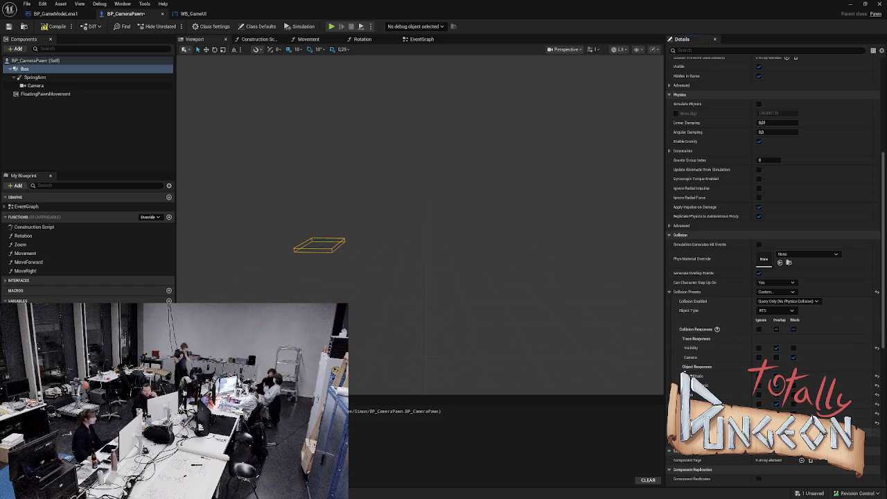
Step: Compile the blueprint and run a brief play test
click(54, 26)
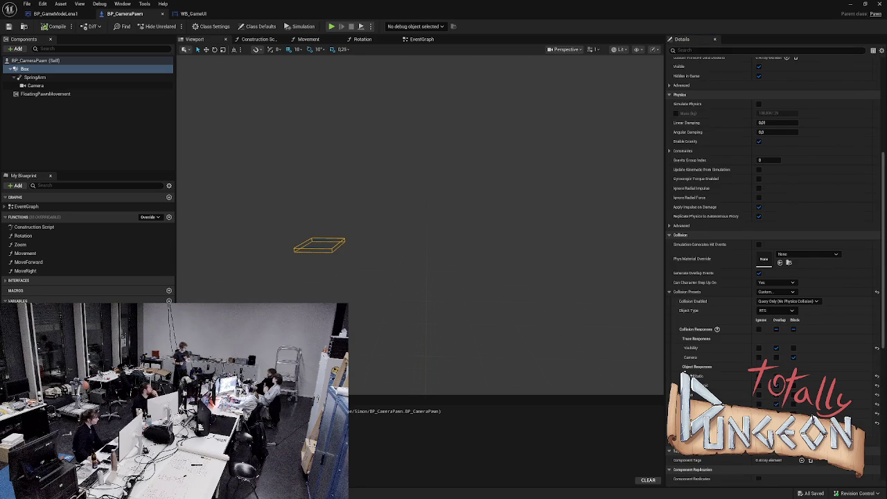
key(alt+p)
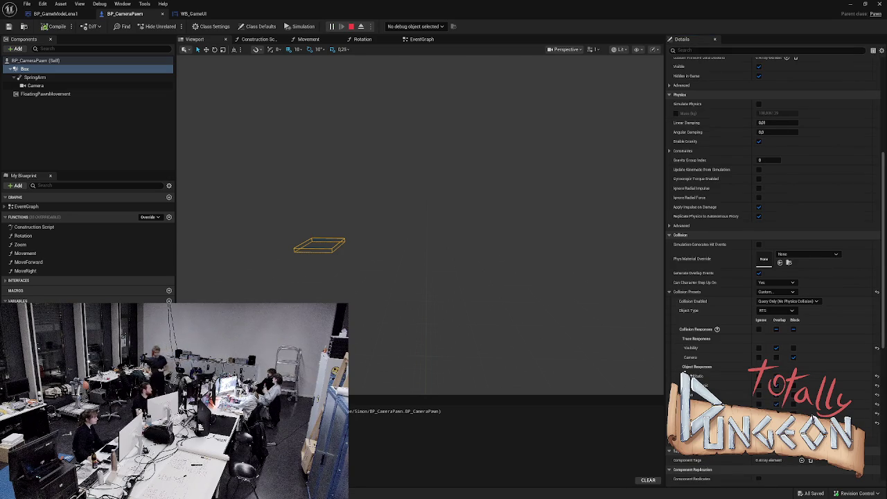
key(Escape)
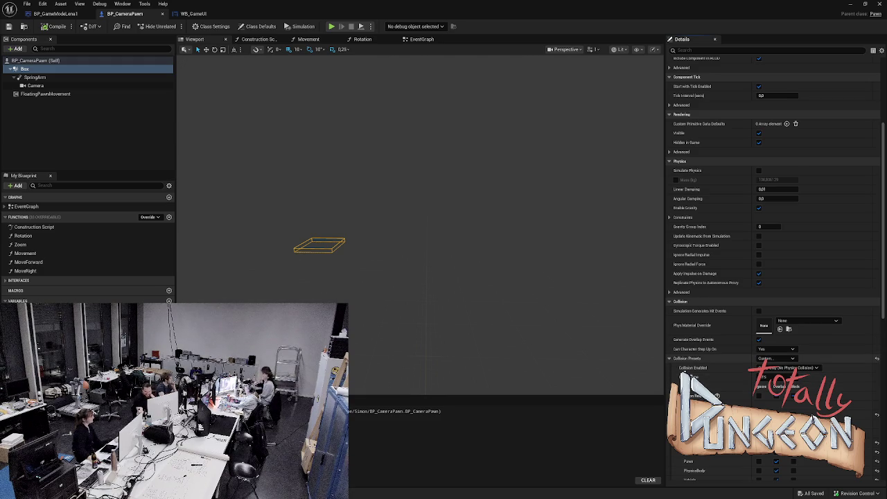
Step: Set the Box's Collision Enabled to Query and Physics, save, and play-test it
click(789, 367)
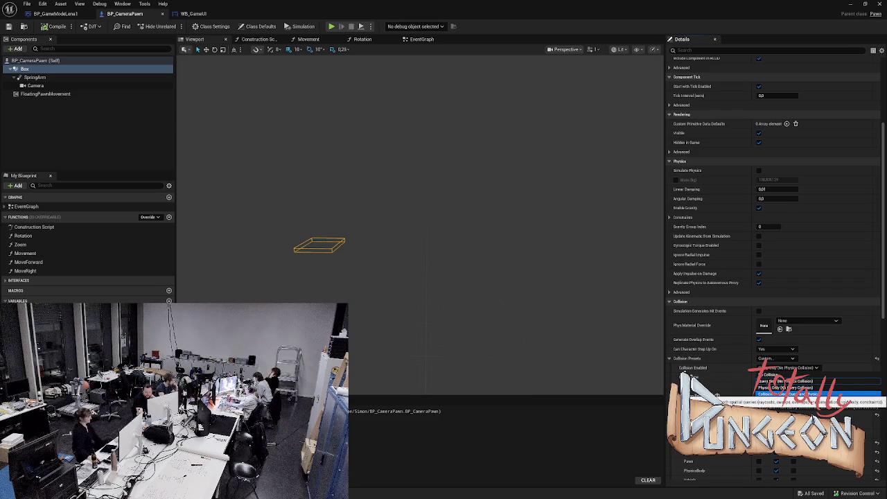
click(789, 394)
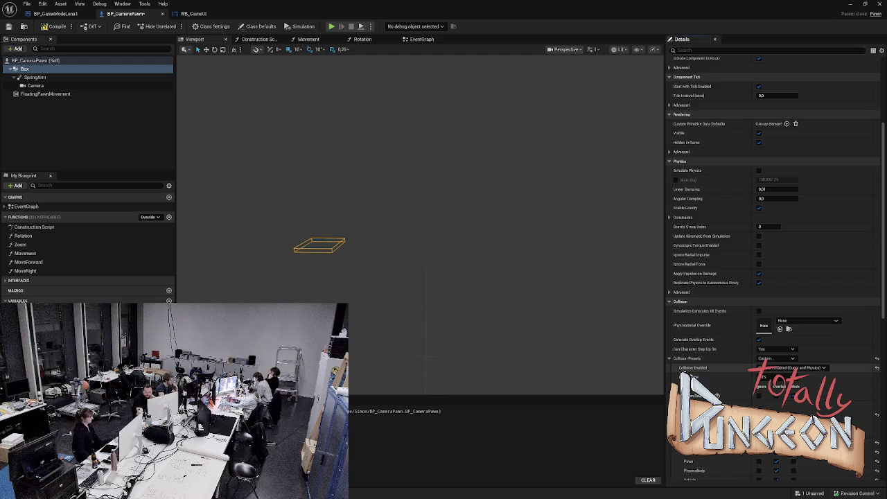
click(792, 367)
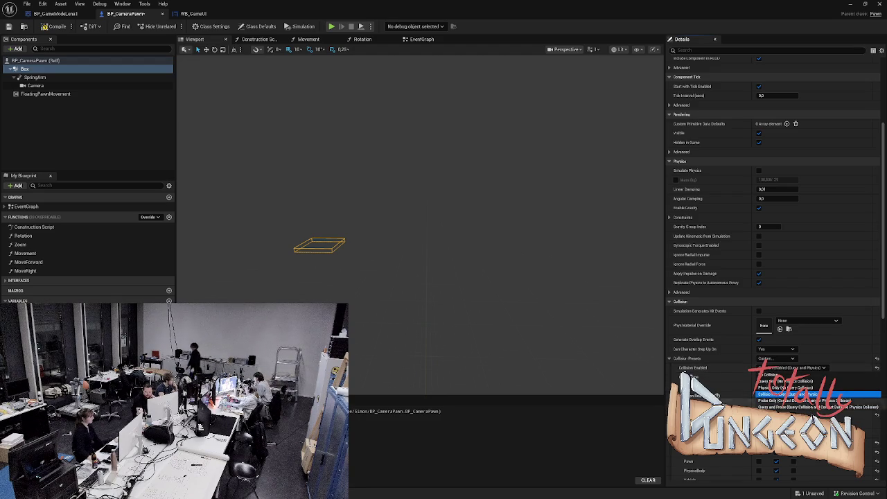
click(790, 393)
scroll(769, 346, down, 3)
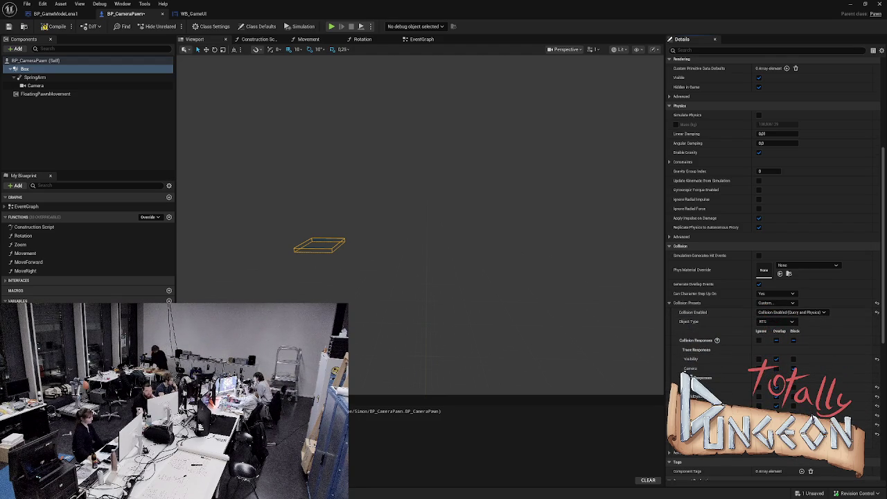
key(ctrl+s)
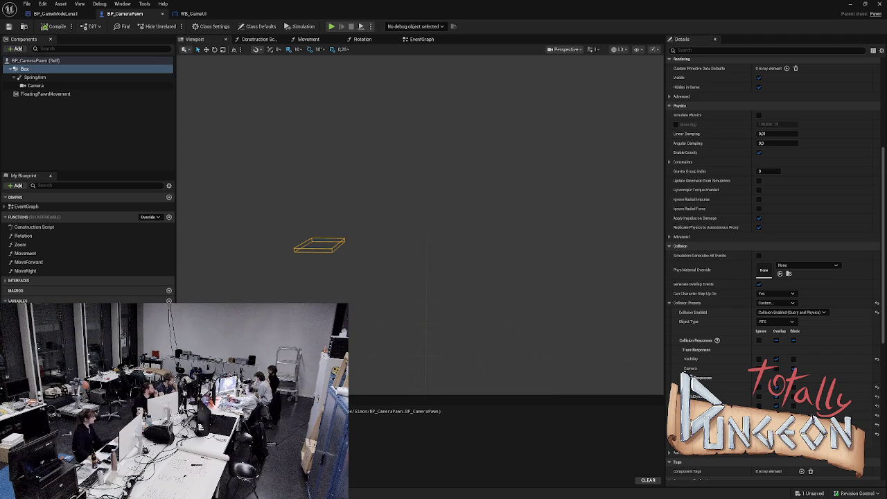
key(alt+p)
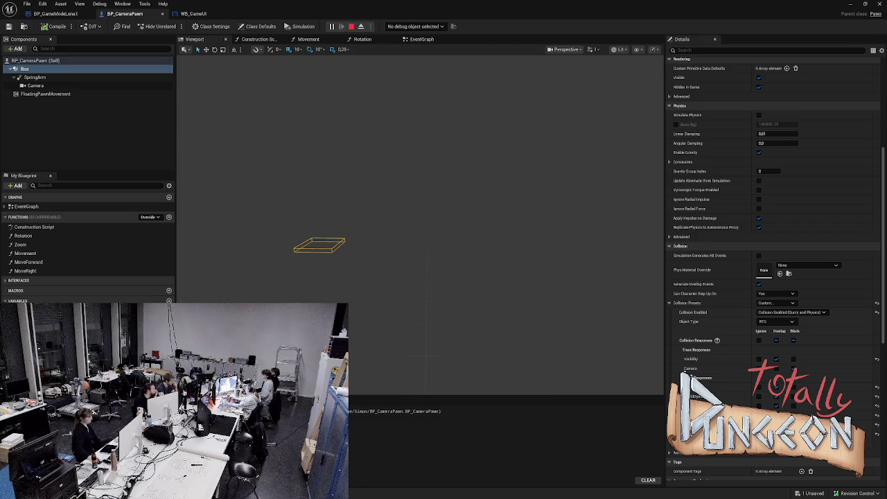
key(Escape)
Step: Switch the Box's collision to Query Only, play-test again, and save
click(791, 312)
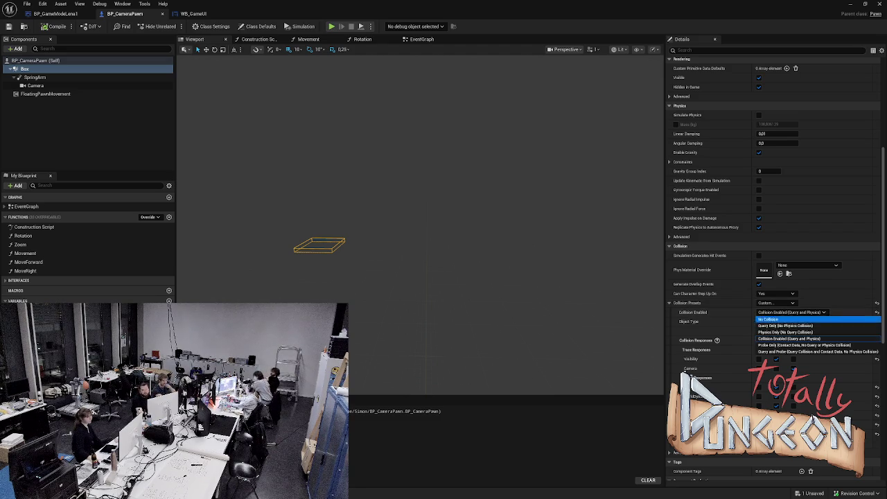
click(785, 325)
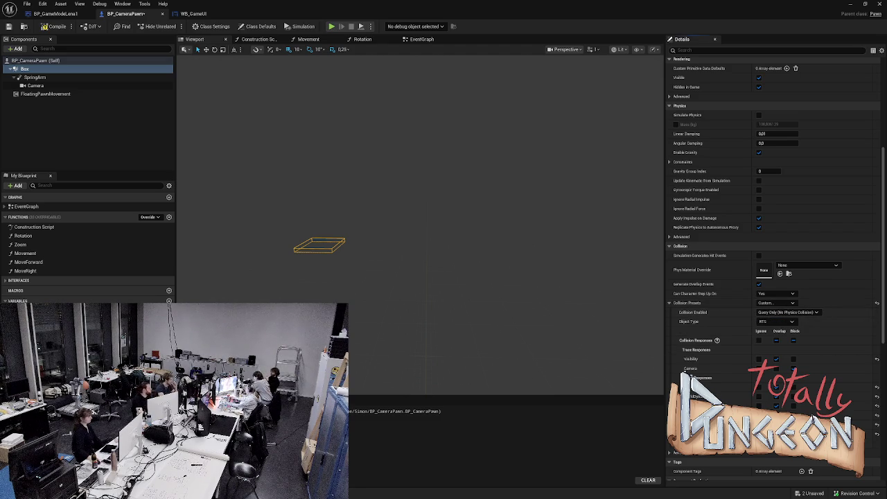
key(alt+p)
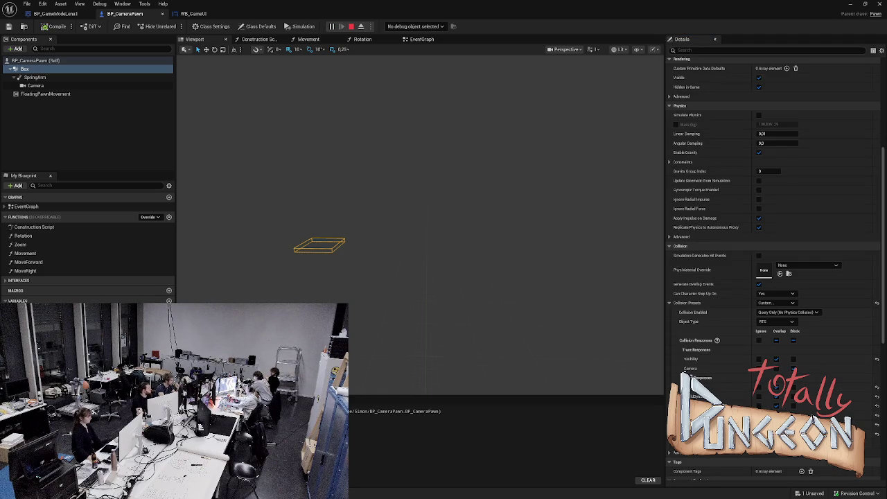
key(Escape)
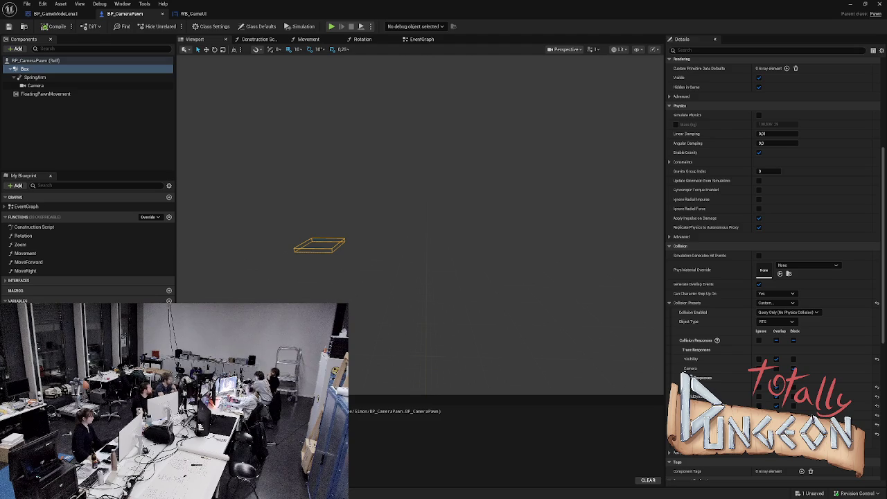
key(ctrl+s)
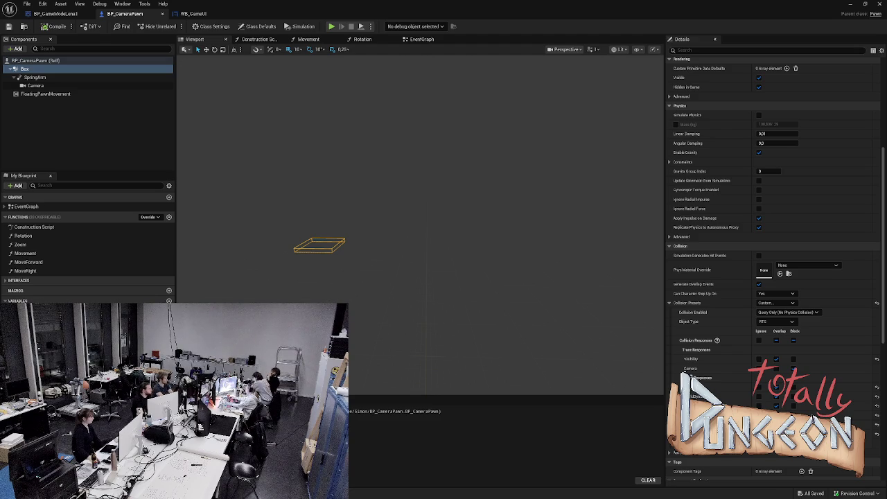